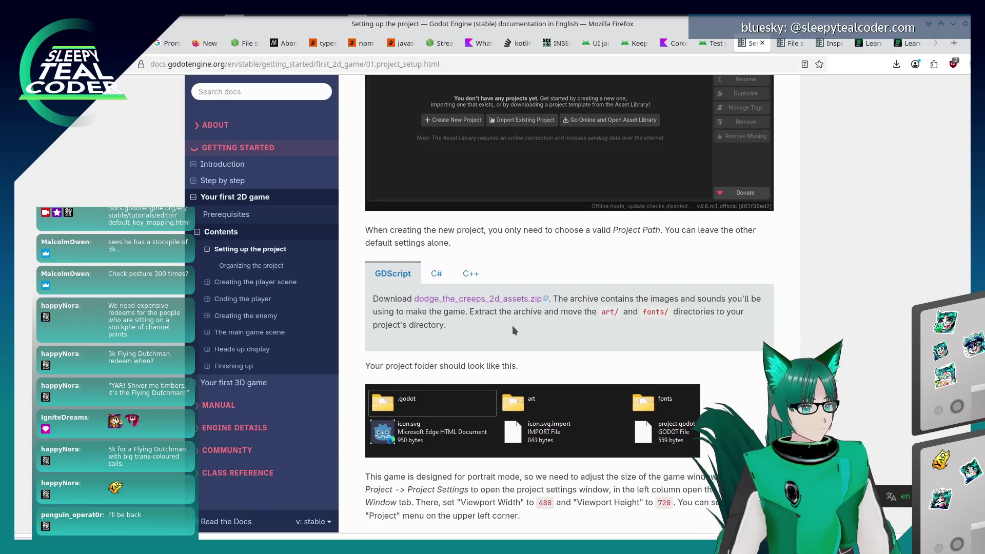
Scroll the tutorial docs page and cycle through the open application windows
scroll(512, 325, "down", 2)
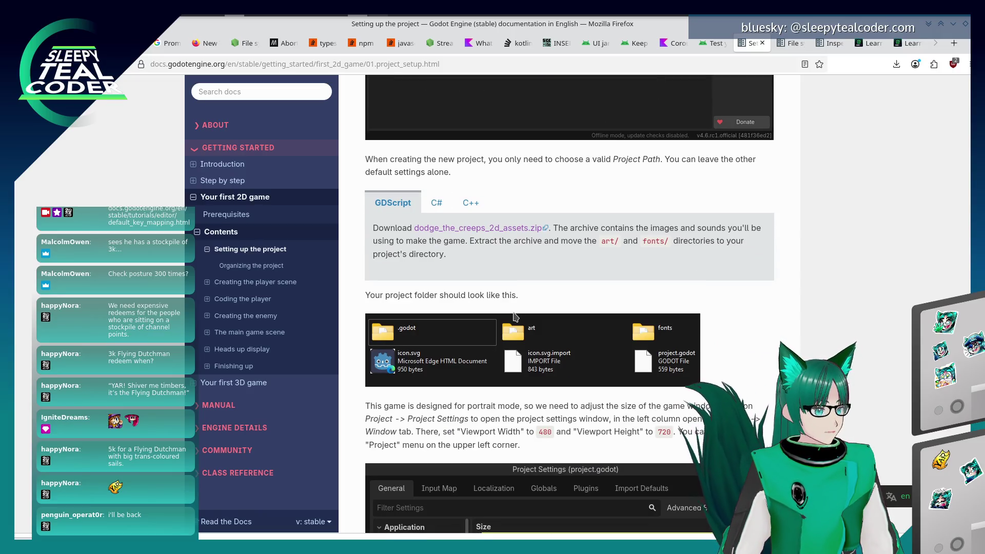
scroll(516, 317, "up", 5)
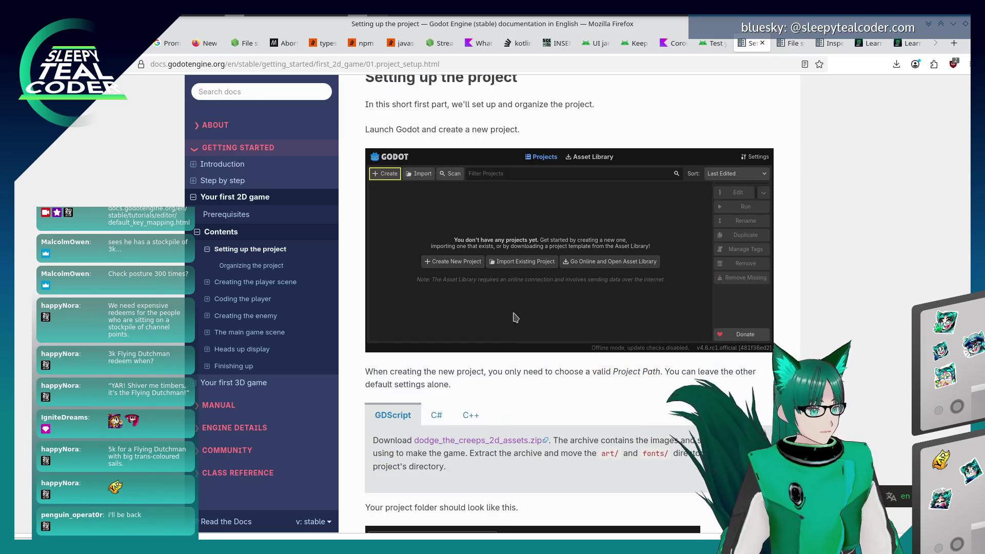
scroll(516, 317, "up", 2)
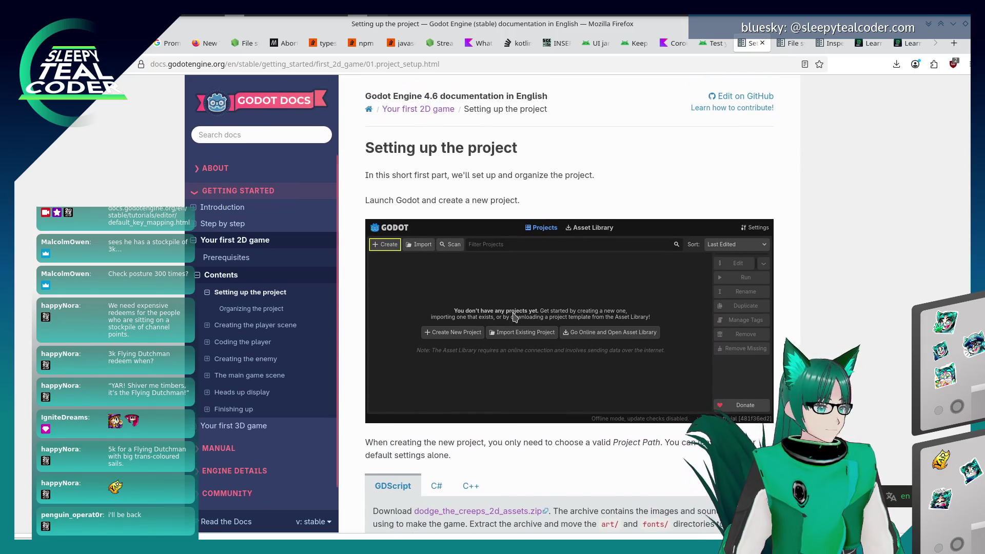
key("alt+Tab")
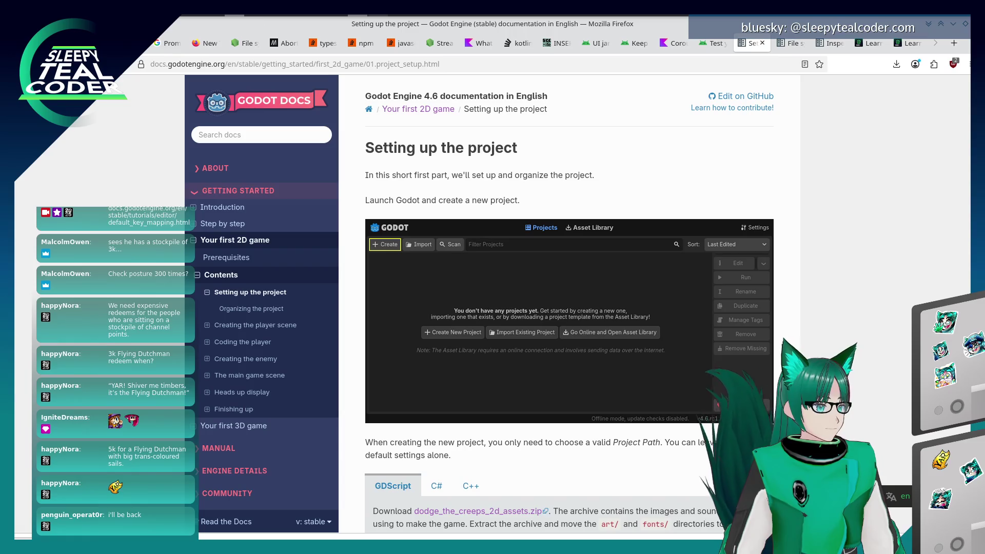
key("alt+Tab")
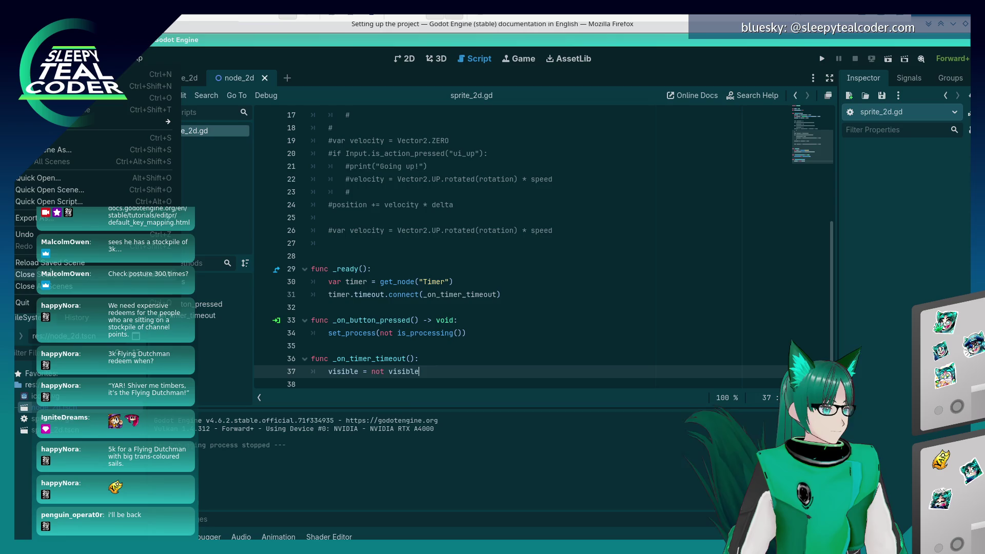
Focus line 24 of the script editor, then switch to the Godot Project Manager
key("ctrl")
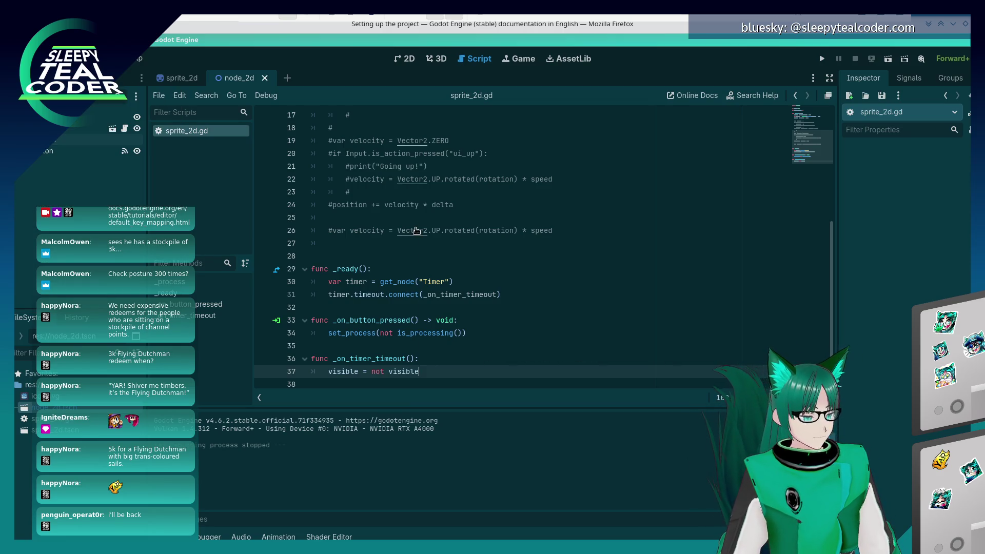
left_click(454, 204)
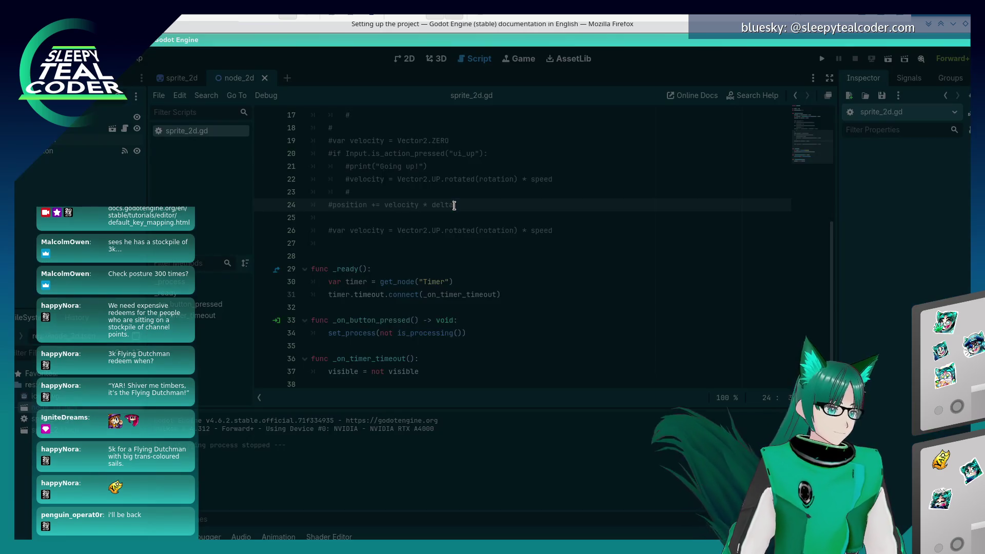
key("alt+Tab")
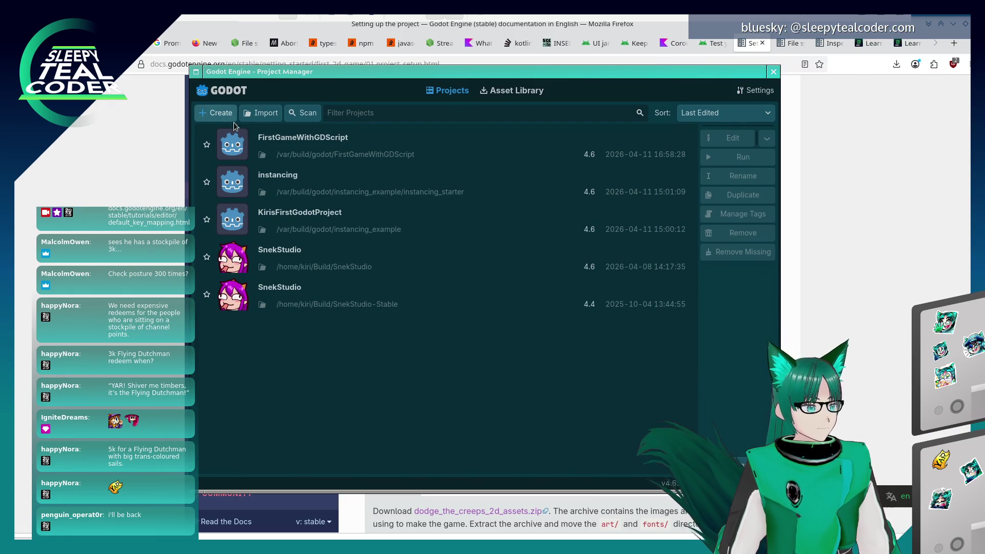
Start a new project named DodgeTheCreeps2D with path /var/build/godot
left_click(227, 115)
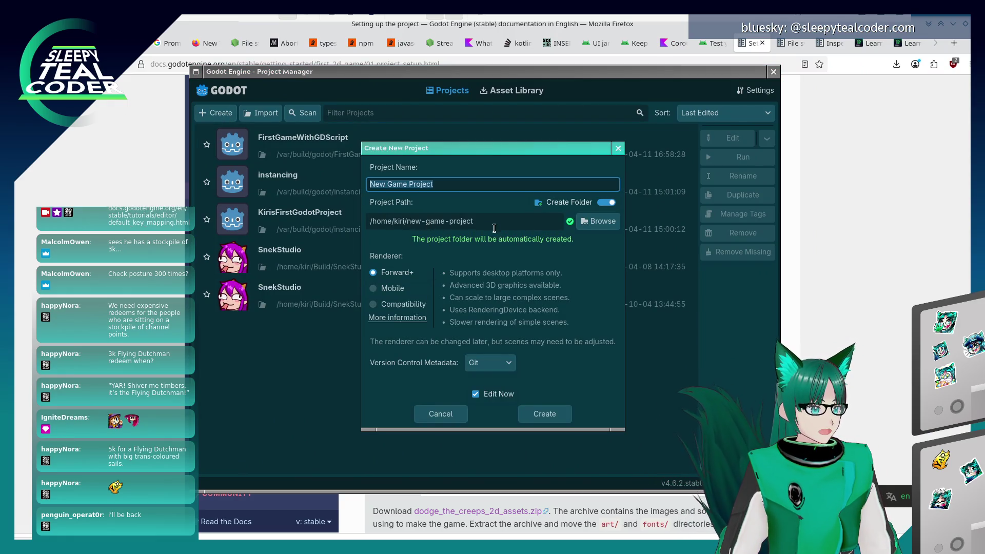
left_click(424, 224)
type("/var/build/godot")
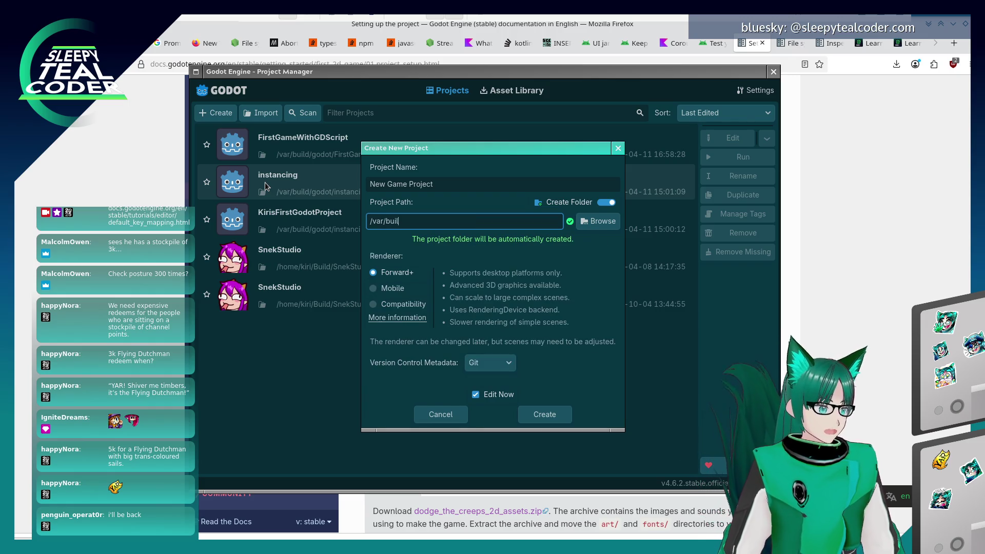
left_click(462, 185)
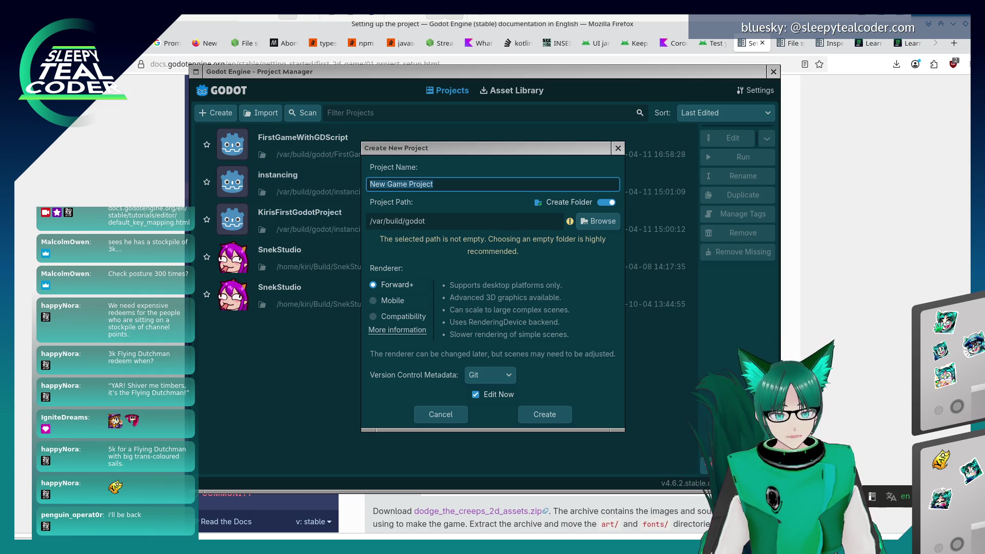
left_click(490, 185)
type("D")
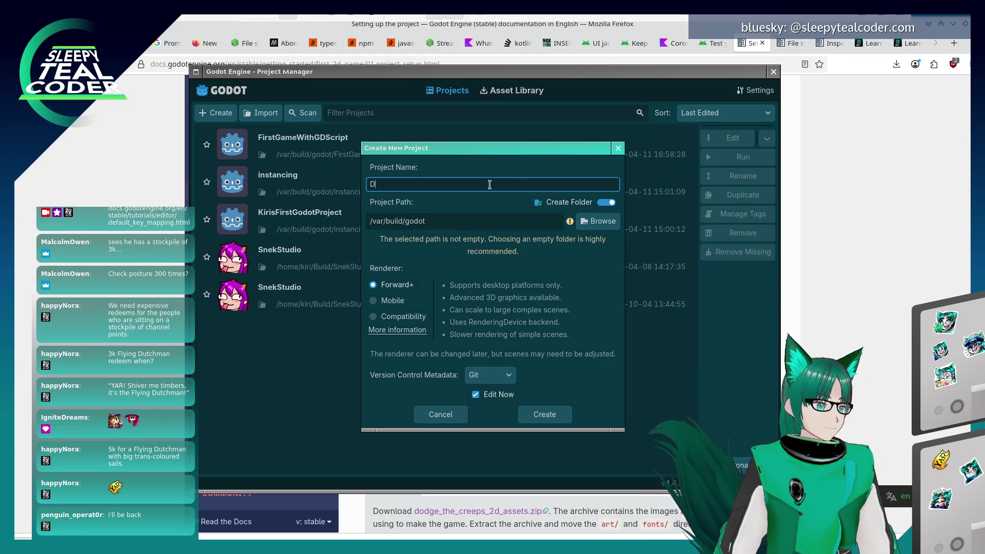
type("odgeTheCree")
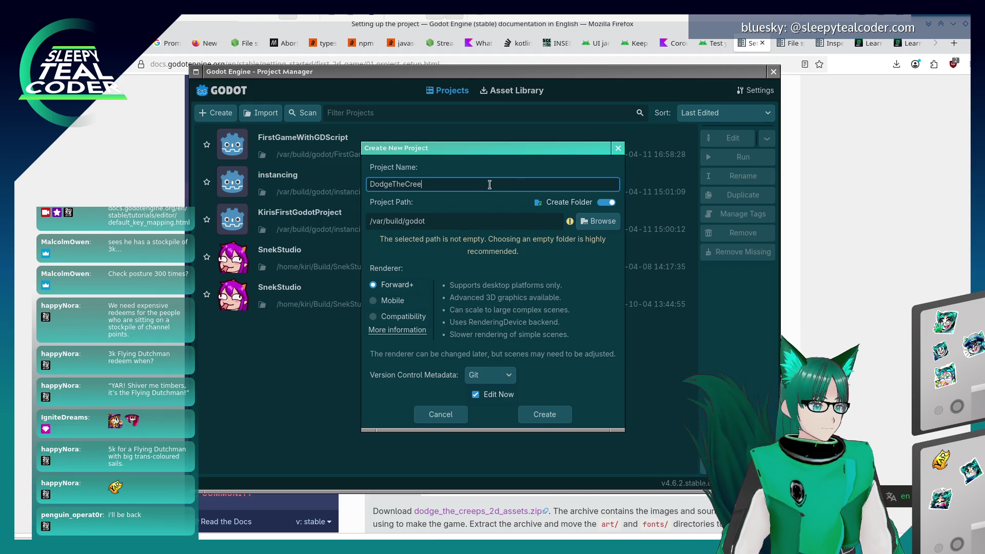
type("ps2D")
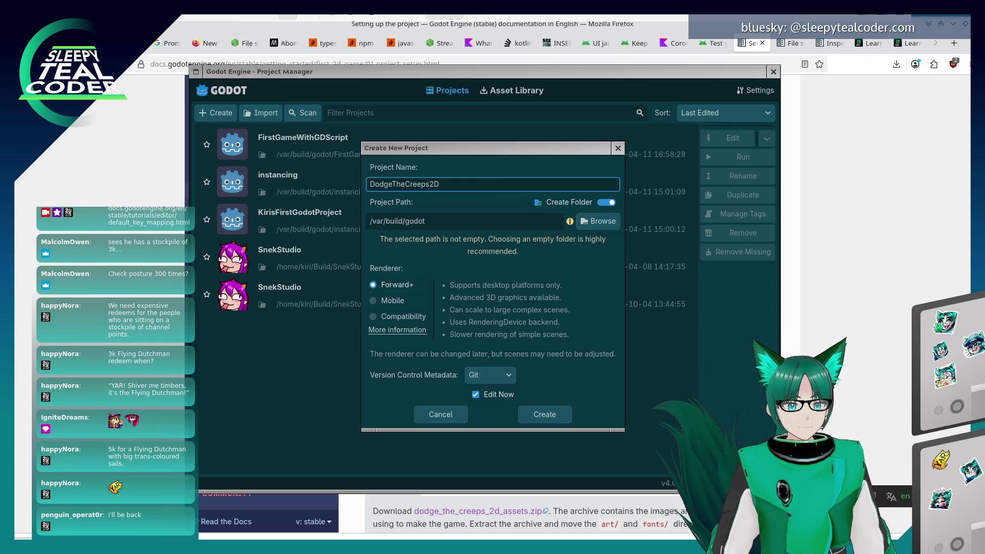
After the non-empty folder warning, change the path to /var/build/godot/dodge-the-creeps-2d and create the project
left_click(539, 420)
left_click(540, 418)
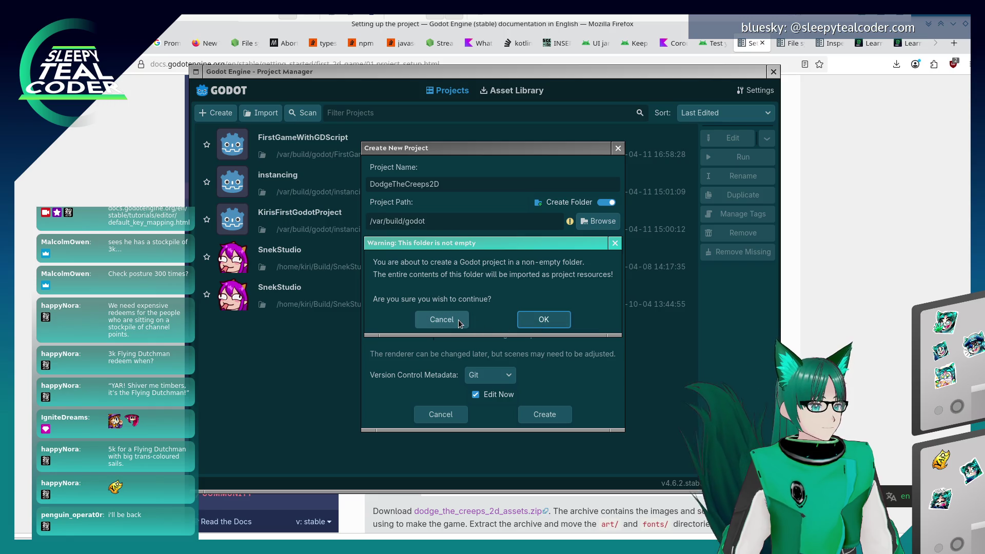
left_click(459, 323)
left_click(450, 216)
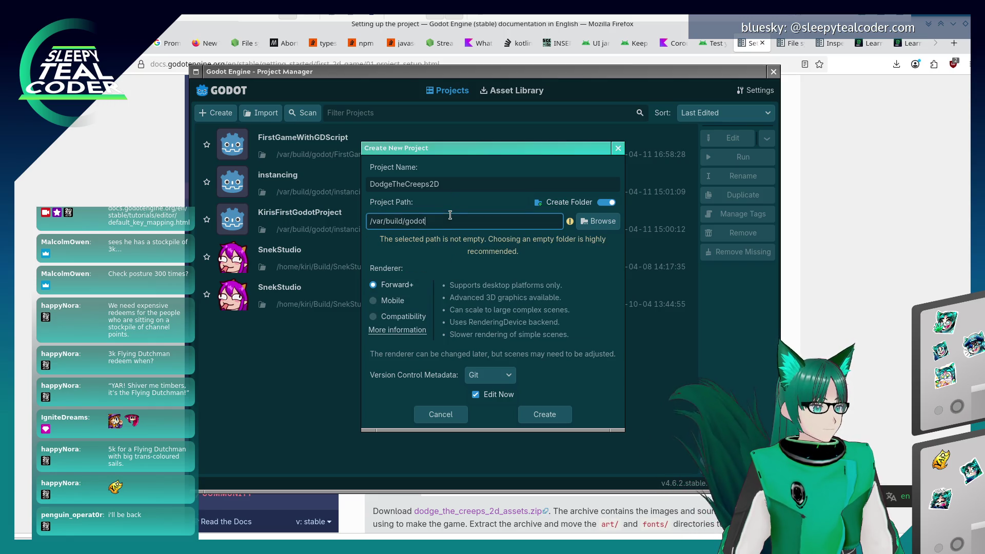
type("/dodge-the-c")
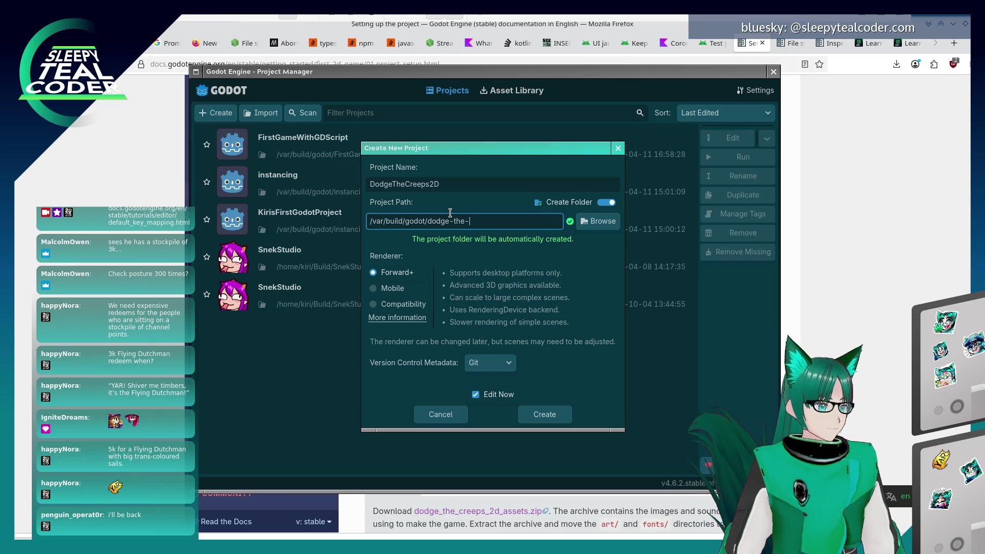
type("reeps-2d")
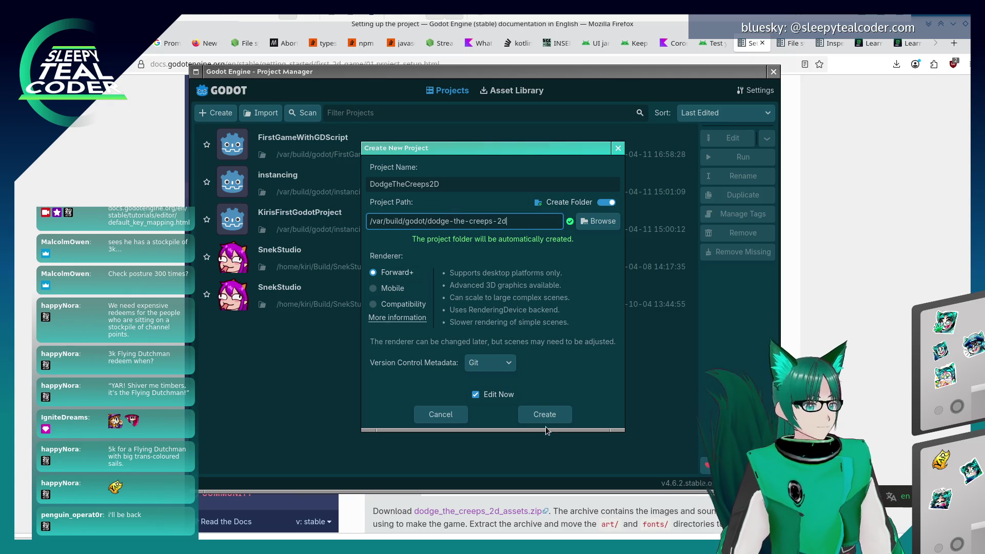
left_click(546, 414)
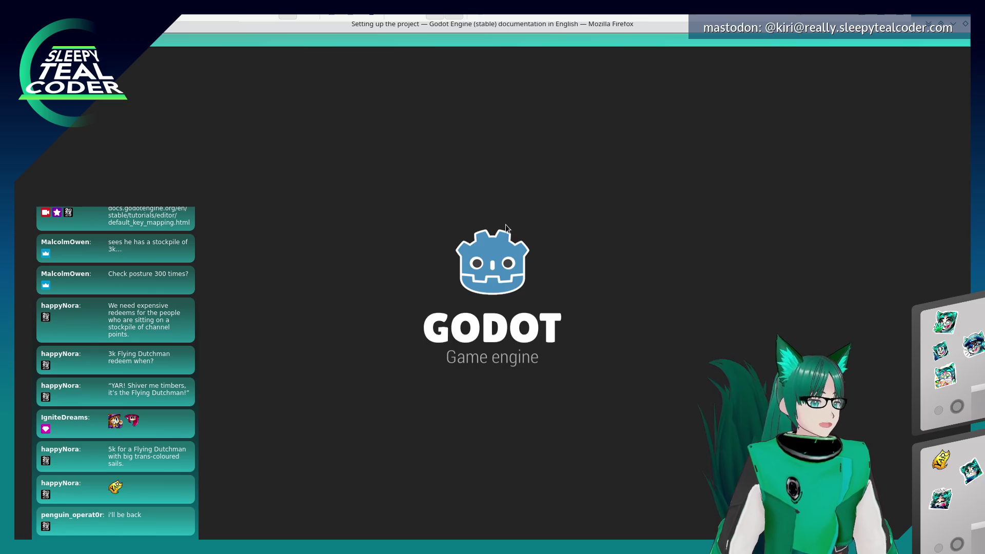
Edit the SnekStudio note to add 'and' before 'passes' and ', listens for redeems' after 'server'
scroll(344, 315, "down", 3)
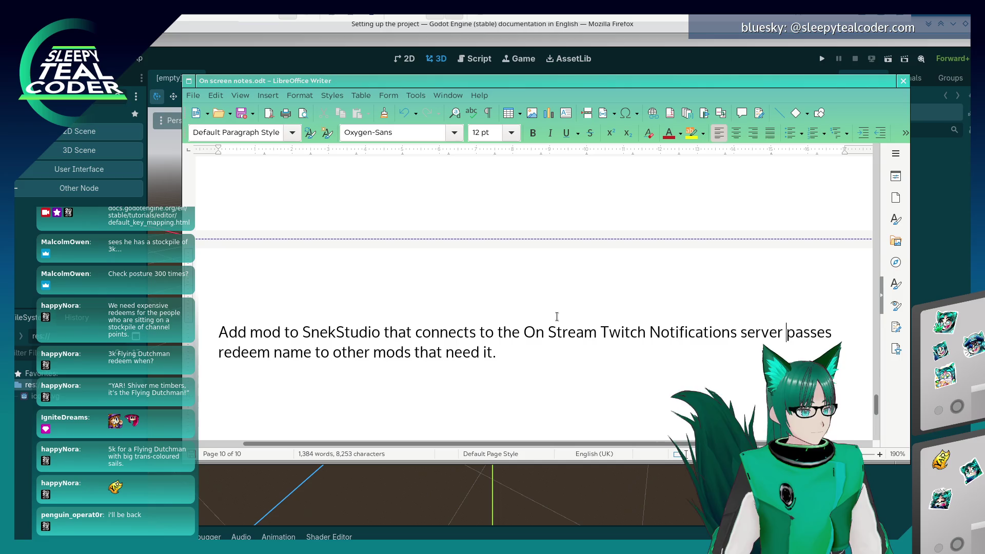
type("nd")
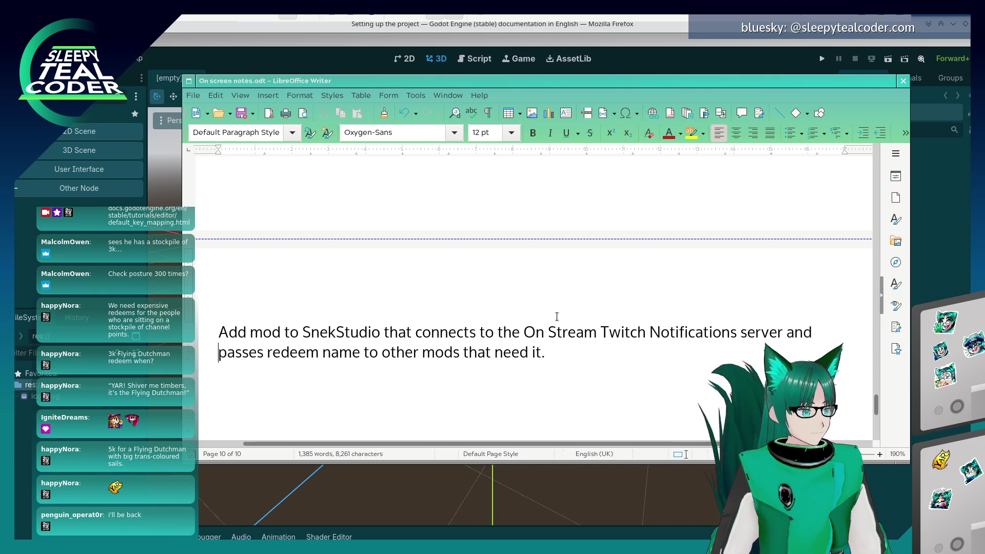
key("End")
key("Left")
key("Up")
key("End")
key("Left")
key("Left")
key("Left")
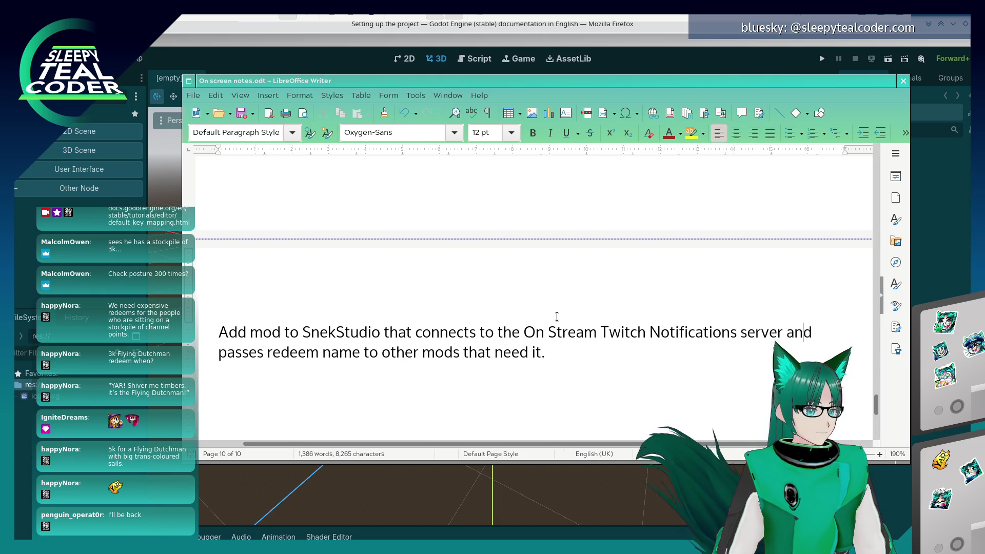
type(", listens for rede")
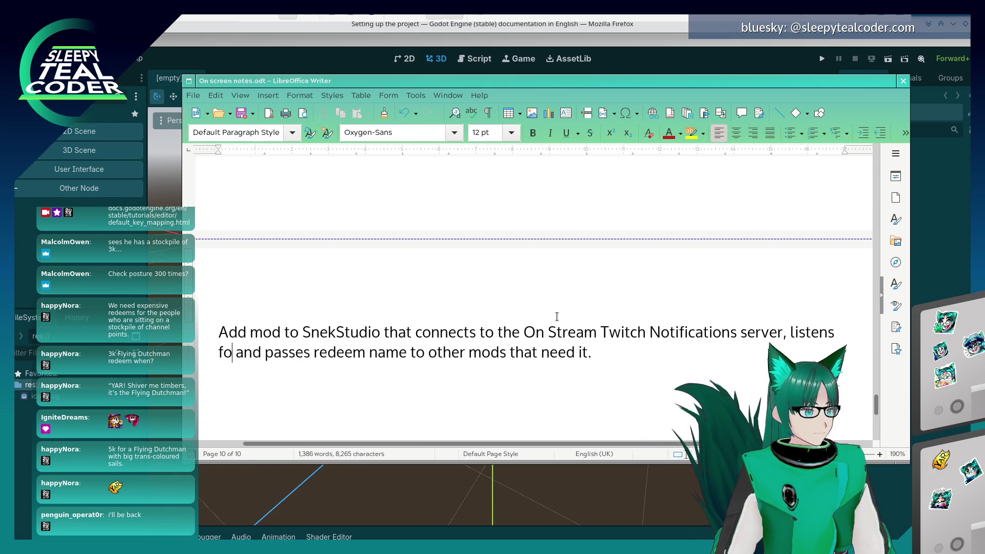
type("ems")
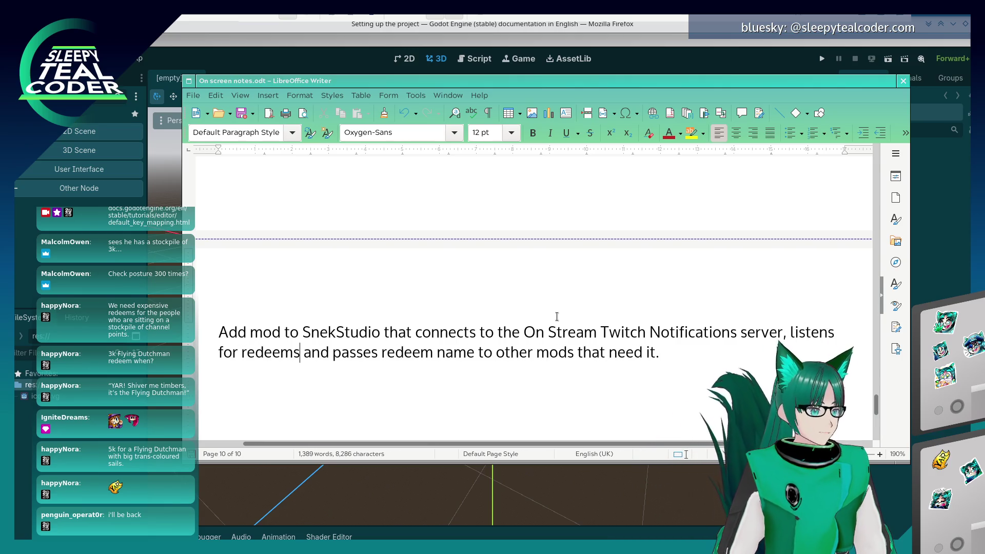
key("End")
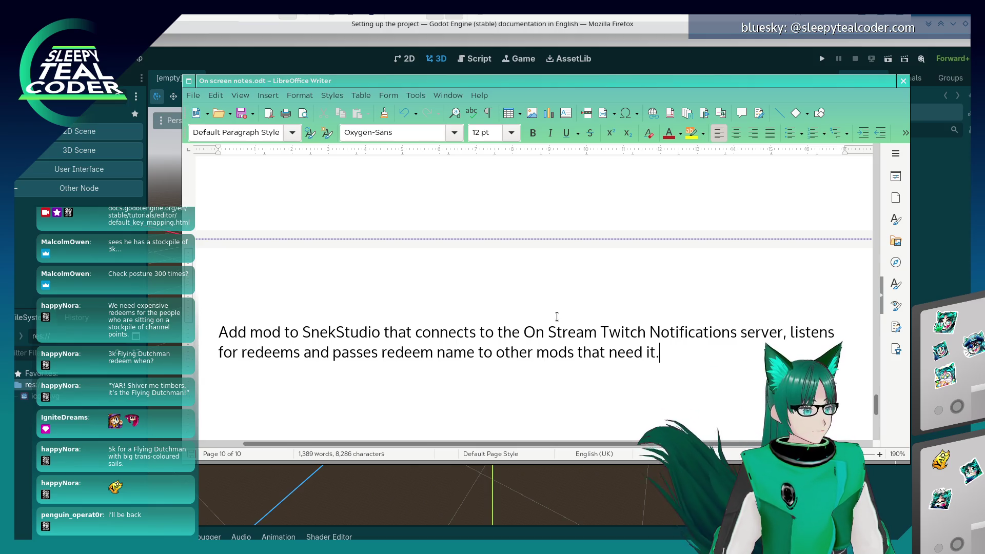
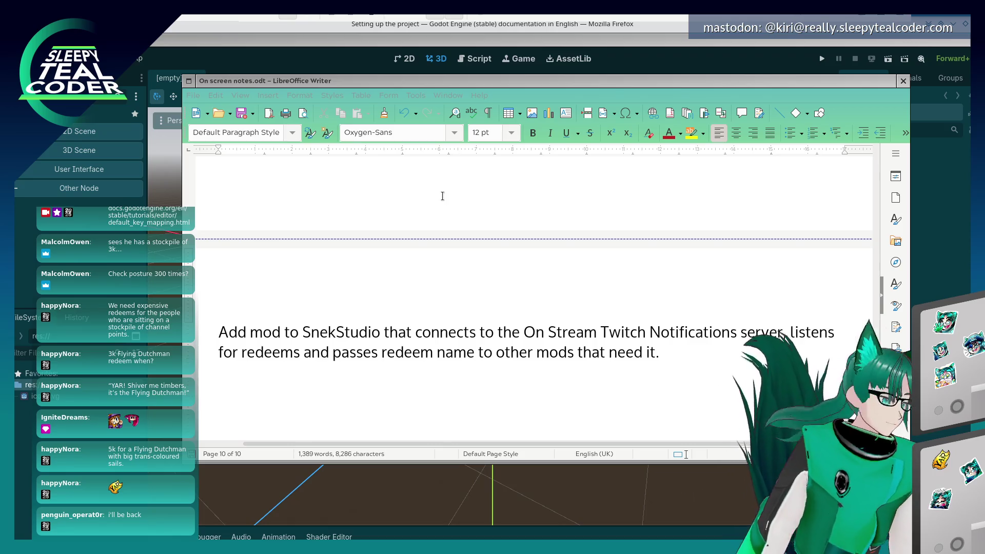
Set the Writer notes aside and bring up the Godot 'Setting up the project' docs page in Firefox
left_click(578, 68)
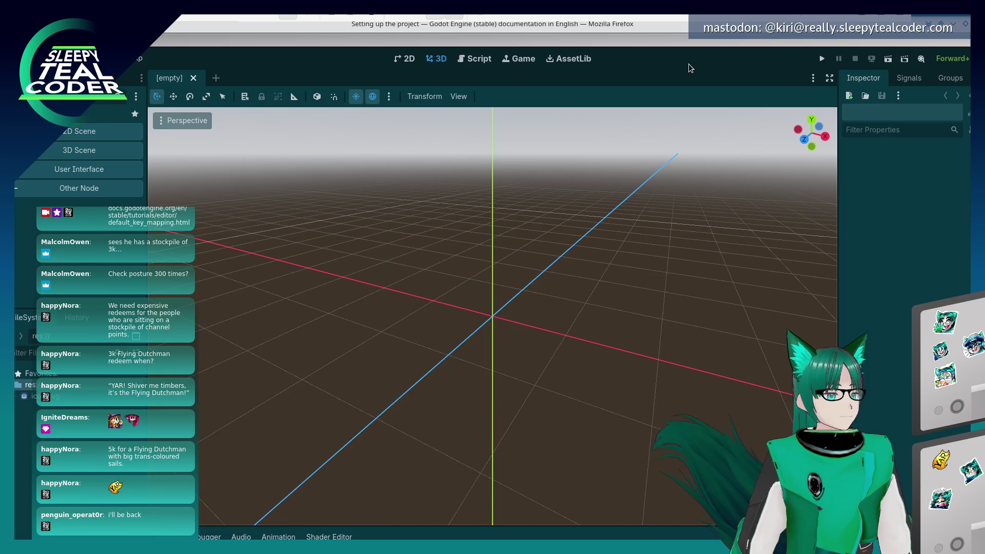
left_click(663, 31)
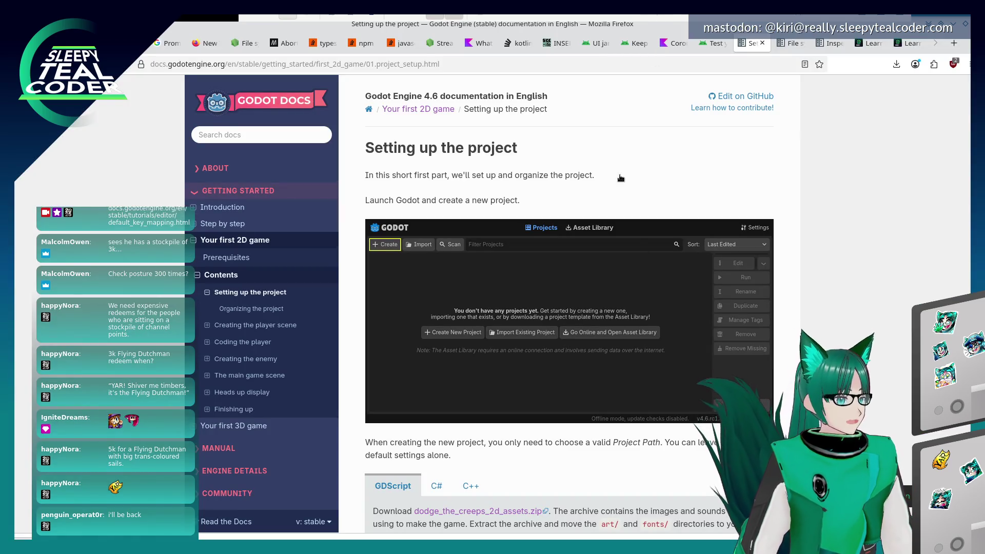
Read the docs down to the 480×720 portrait viewport instructions, then return to the Godot editor
scroll(614, 193, "down", 4)
scroll(614, 194, "down", 1)
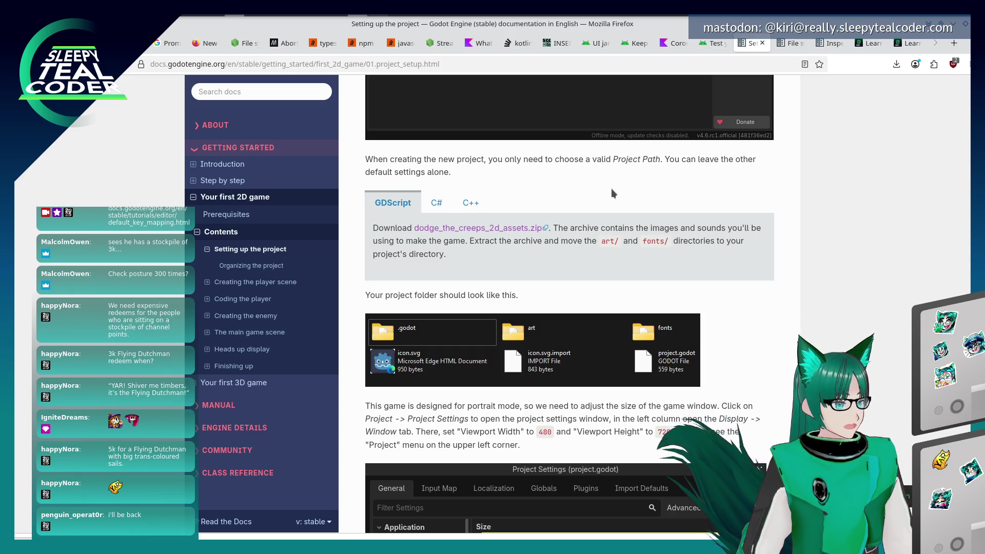
scroll(612, 193, "down", 2)
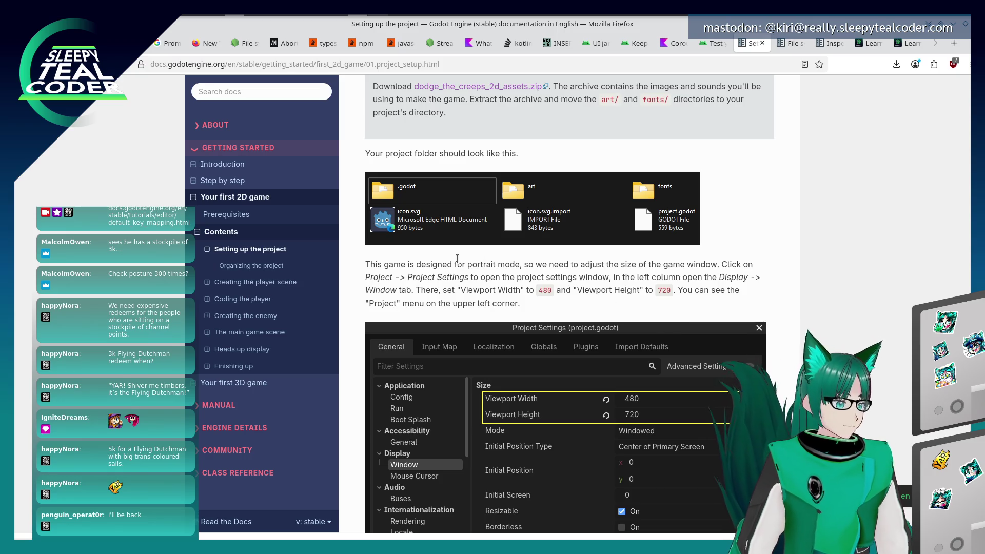
scroll(457, 259, "down", 3)
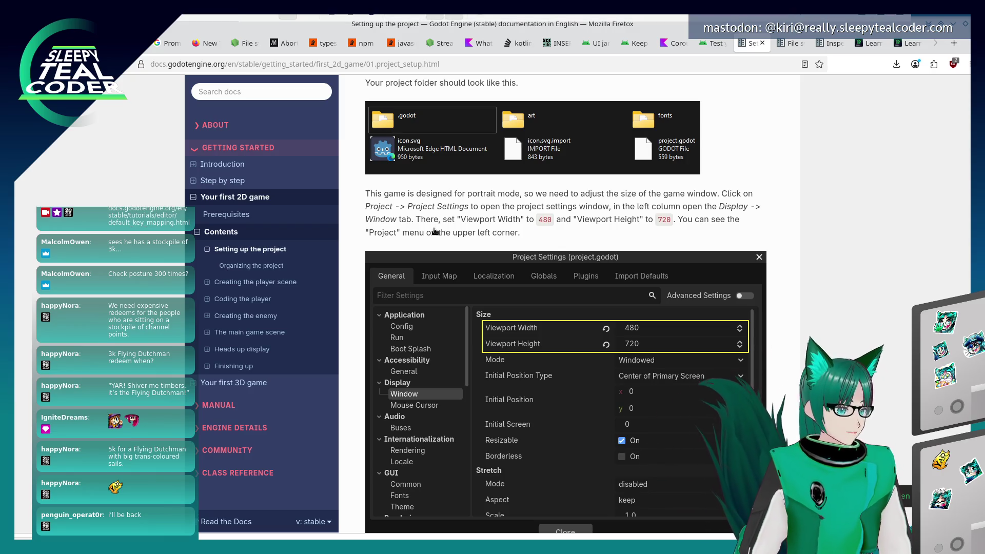
key("alt+Tab")
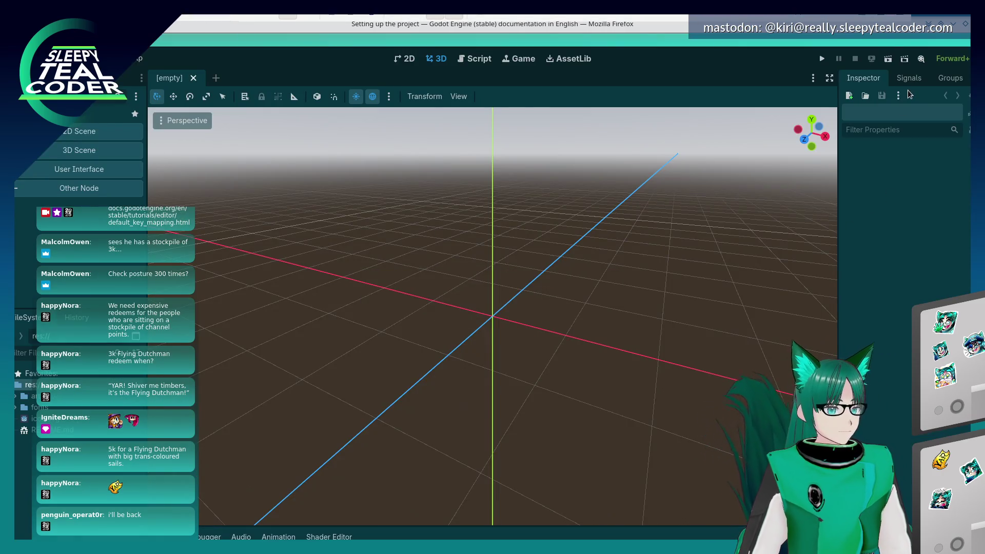
key("alt+Tab")
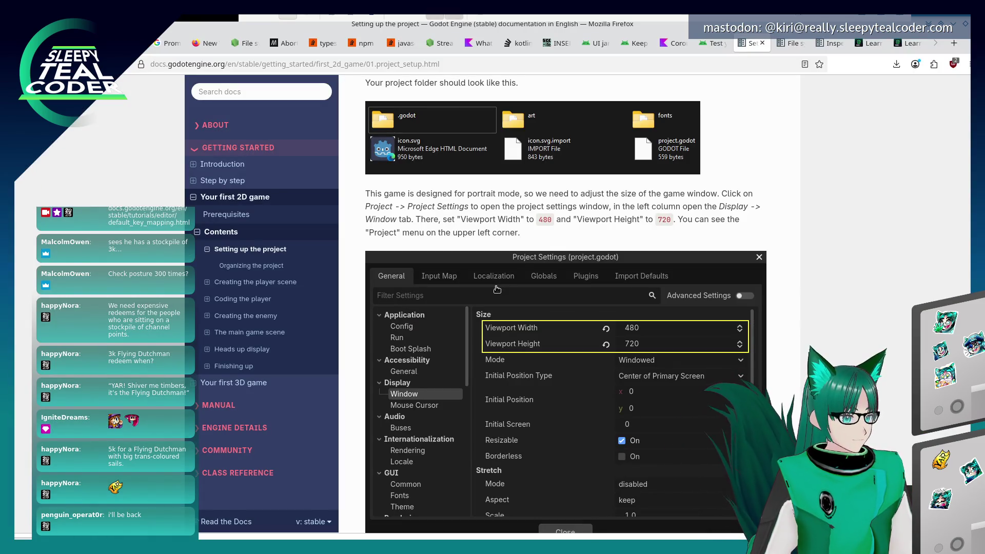
key("alt+Tab")
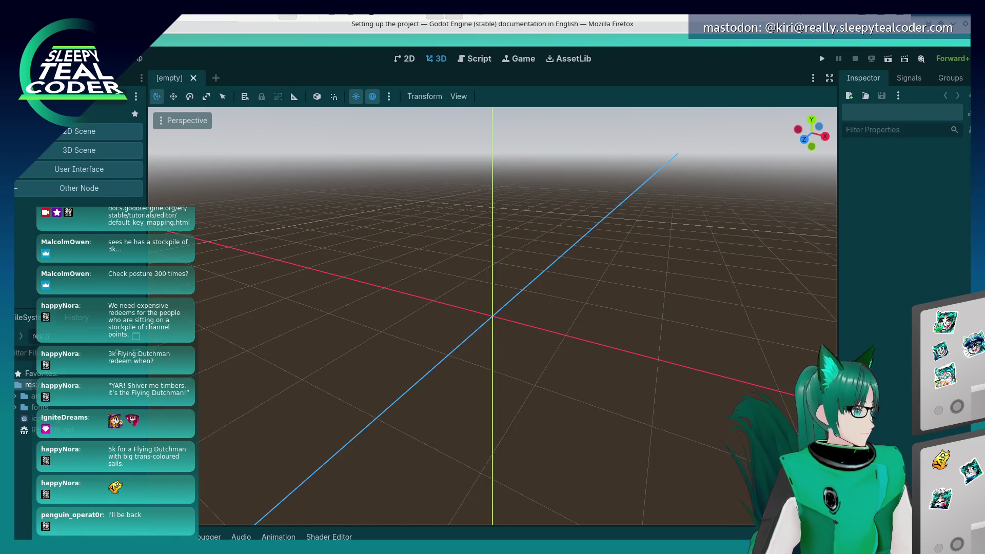
Set the project's Display > Window viewport width to 480 and height to 720
left_click(48, 58)
left_click(57, 77)
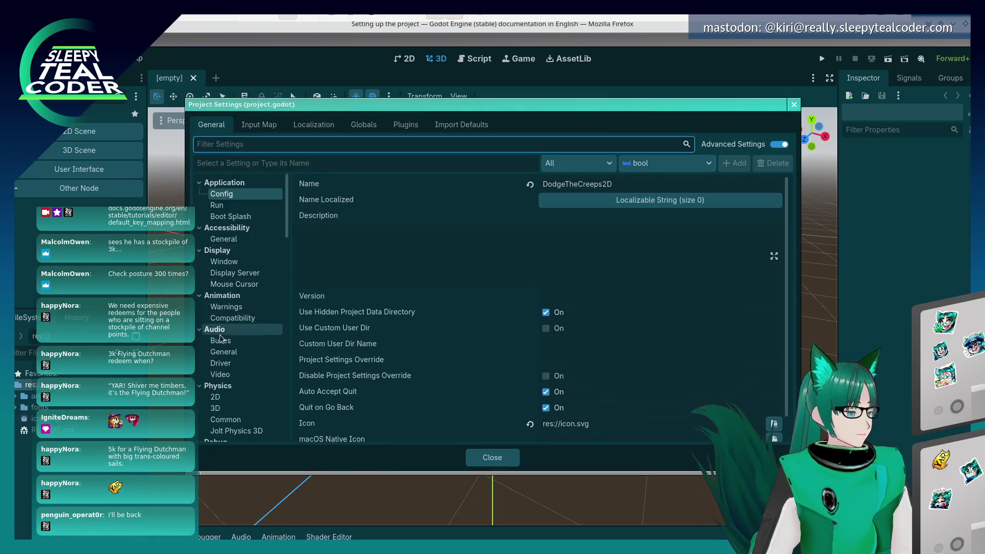
left_click(240, 276)
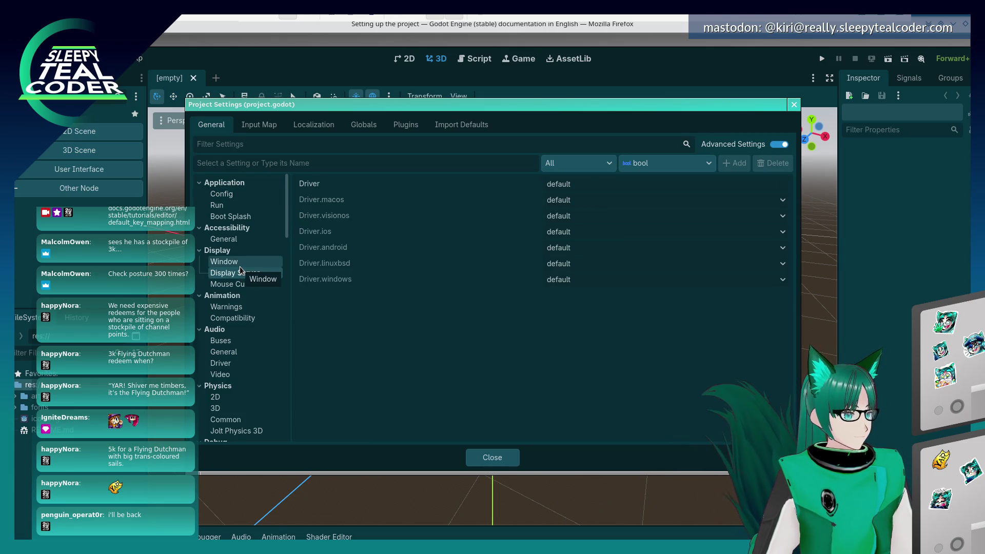
left_click(240, 264)
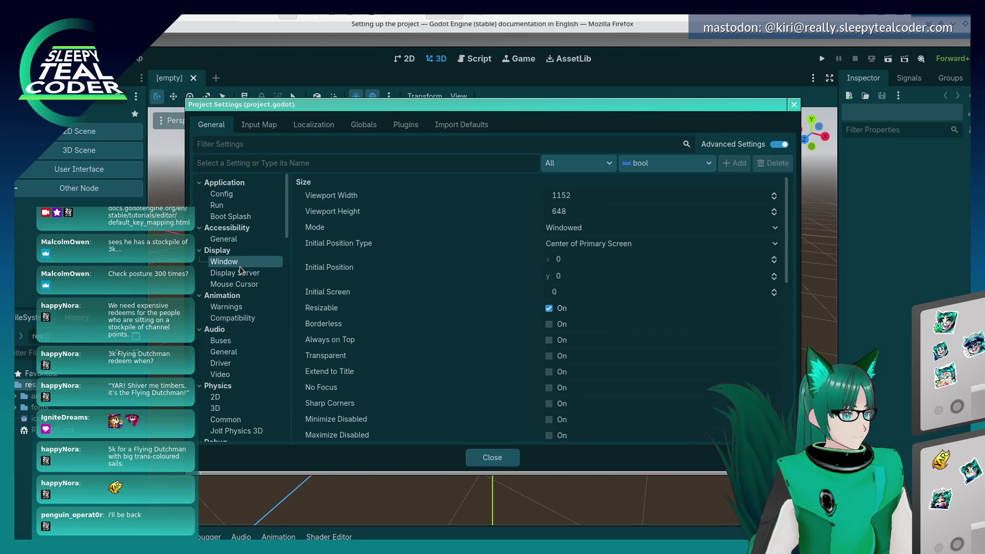
left_click(590, 197)
key("alt+Tab")
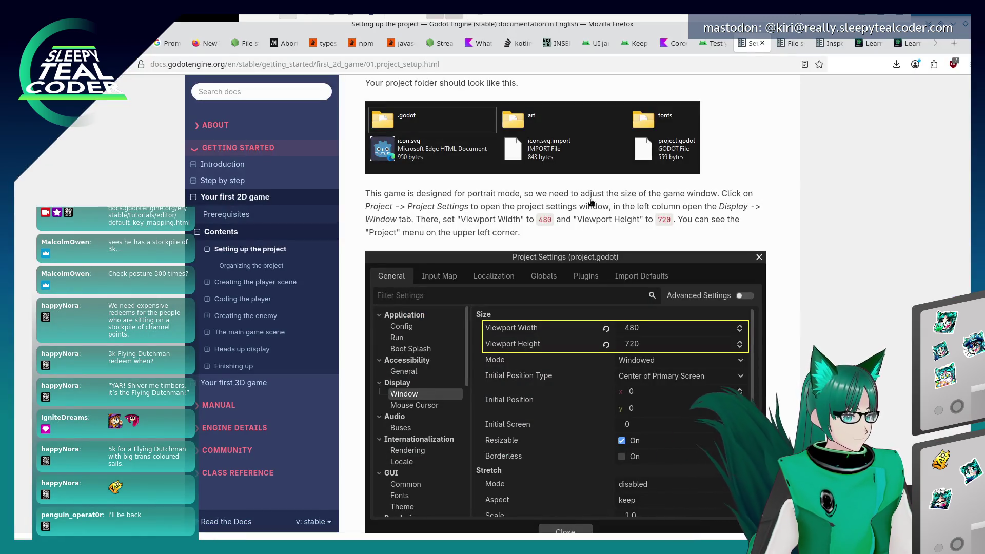
key("alt+Tab")
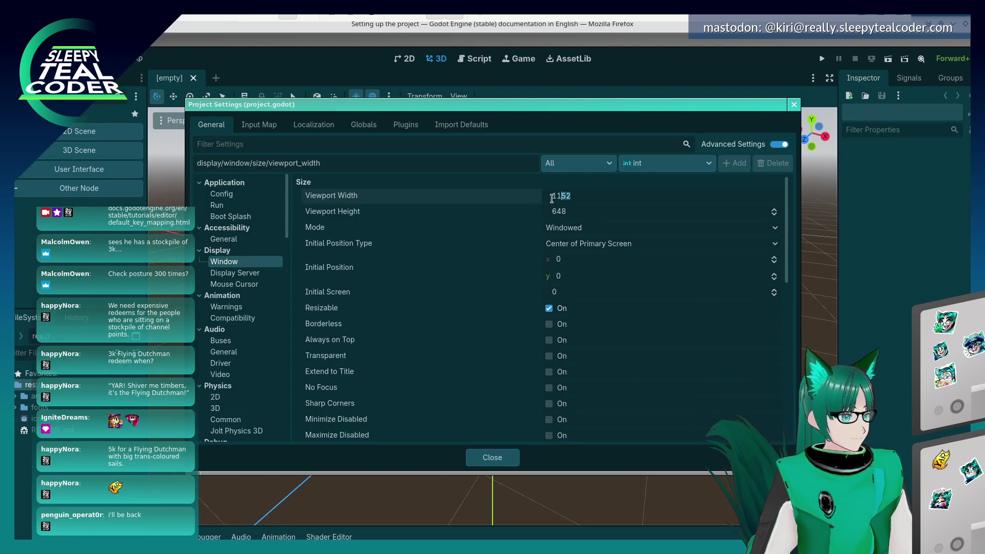
type("480")
key("Tab")
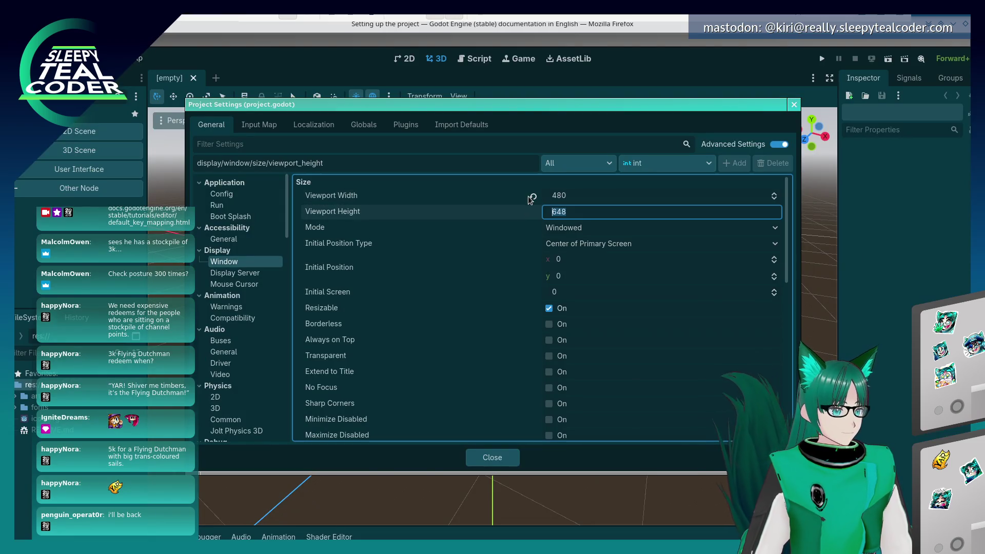
type("720")
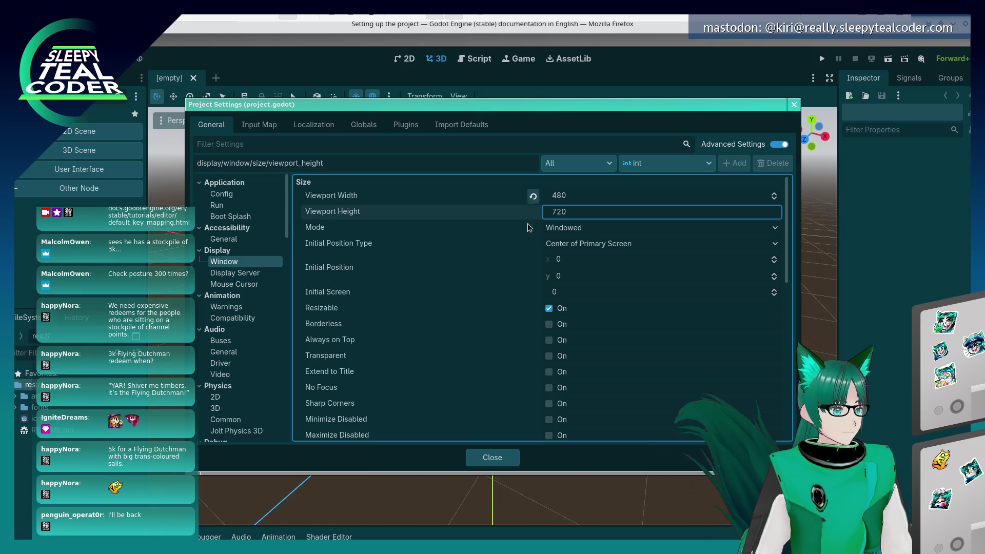
left_click(492, 458)
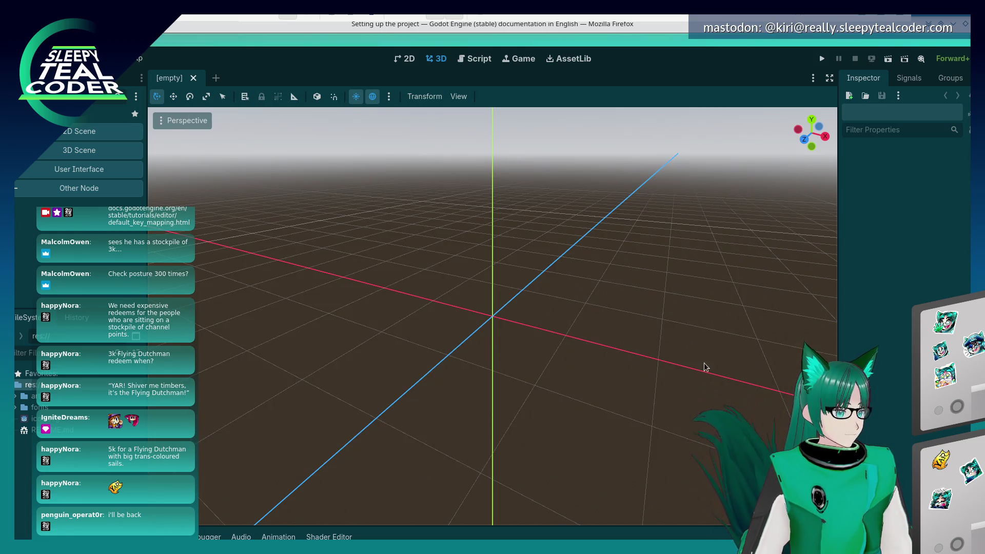
Scroll the tutorial on to the Stretch mode and aspect instructions
key("alt+Tab")
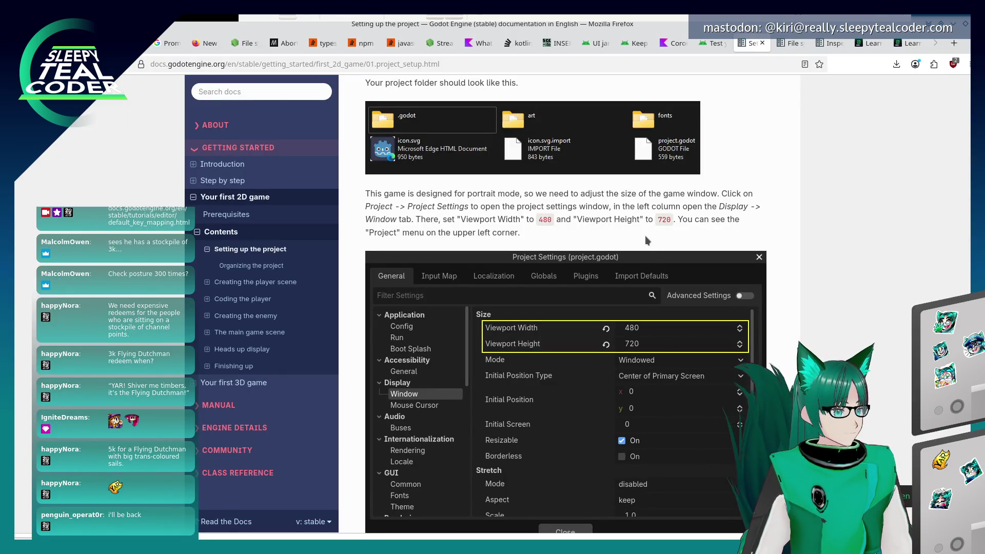
scroll(646, 237, "down", 7)
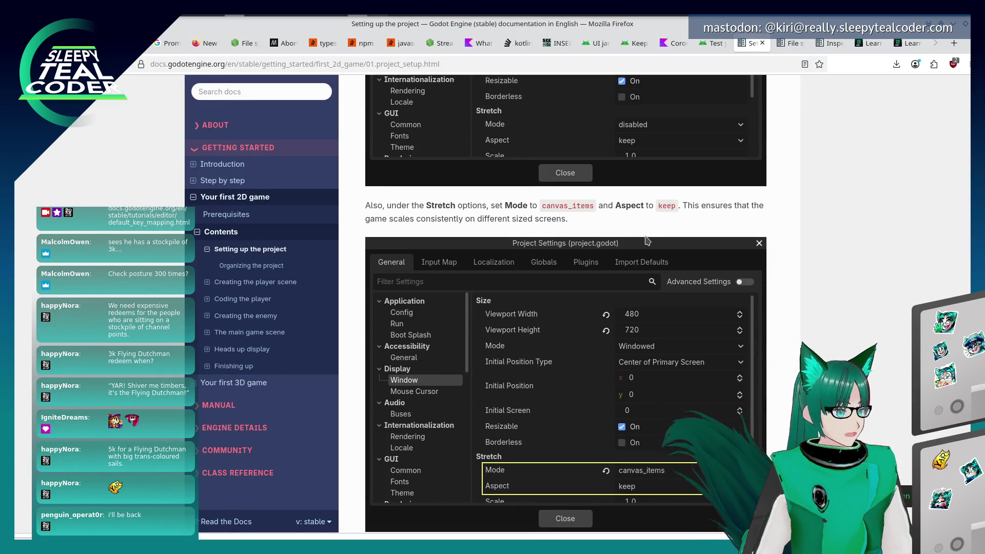
scroll(648, 240, "down", 1)
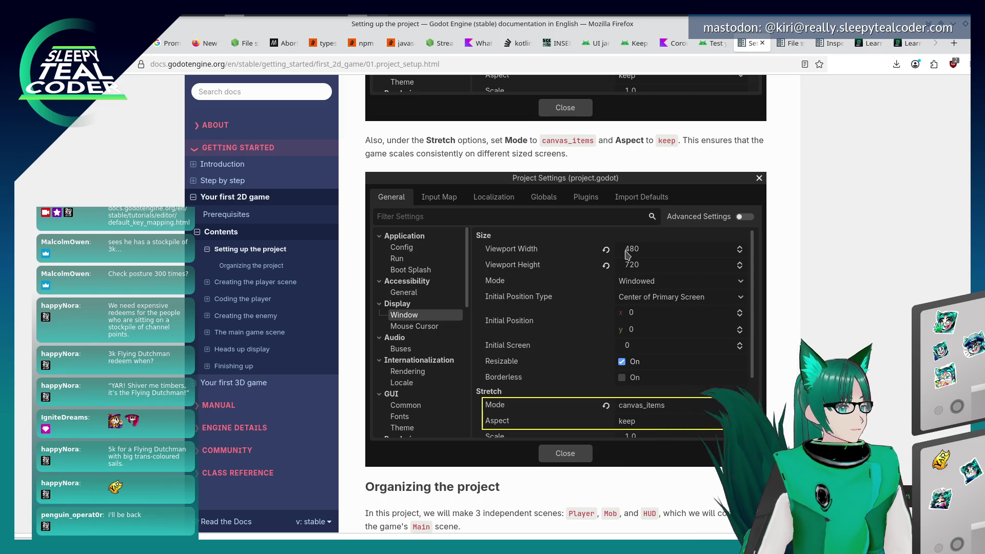
Reopen Project Settings and review the Stretch Mode and Aspect choices, leaving Aspect on keep
key("alt+Tab")
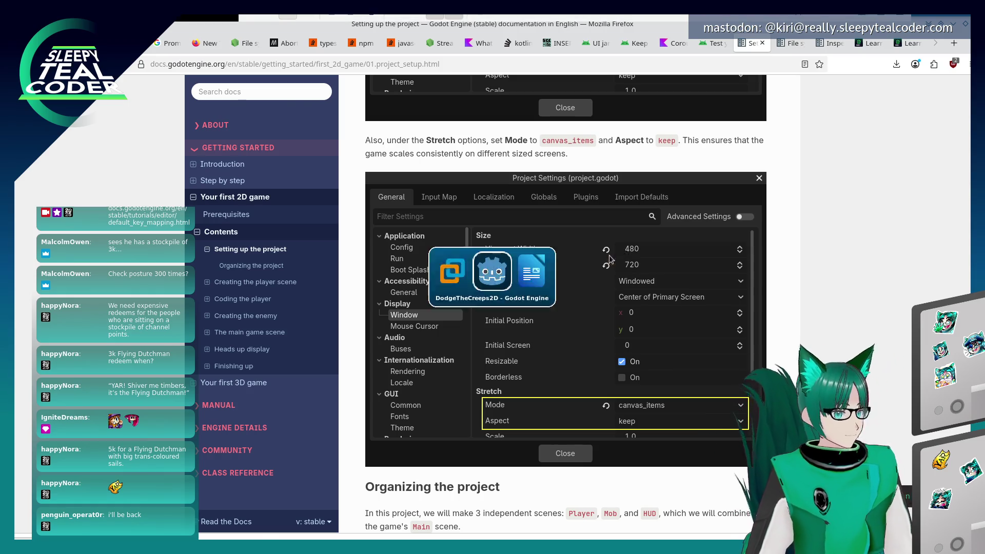
left_click(49, 58)
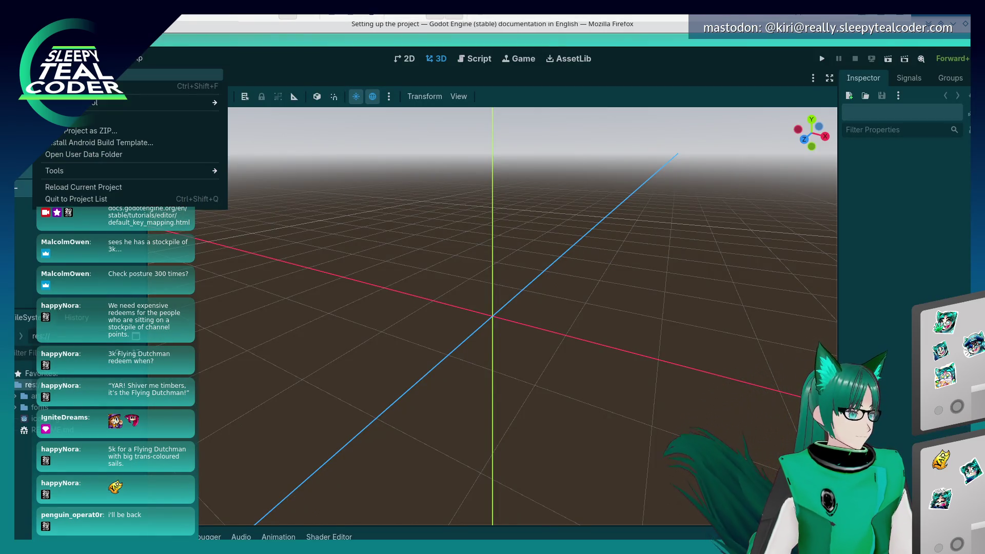
left_click(154, 75)
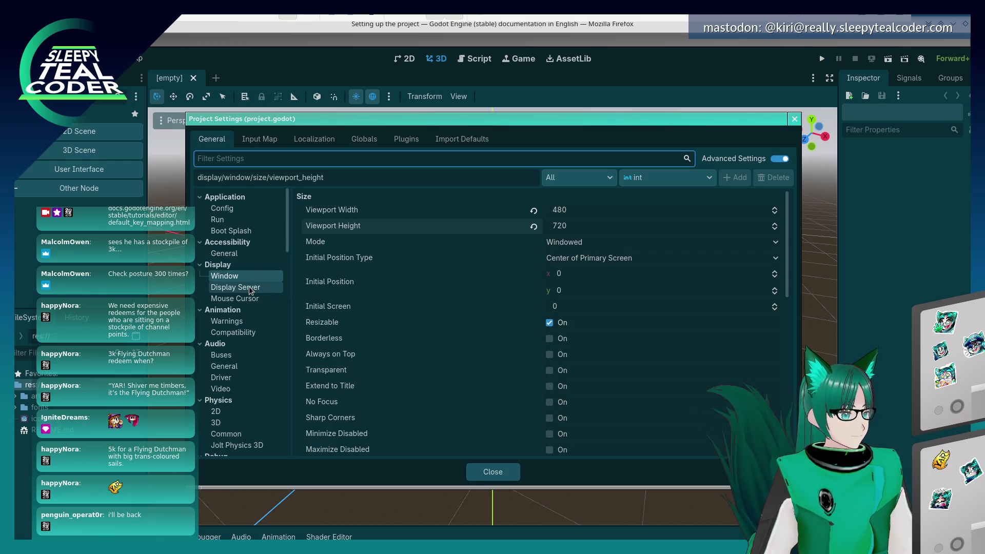
scroll(775, 352, "down", 5)
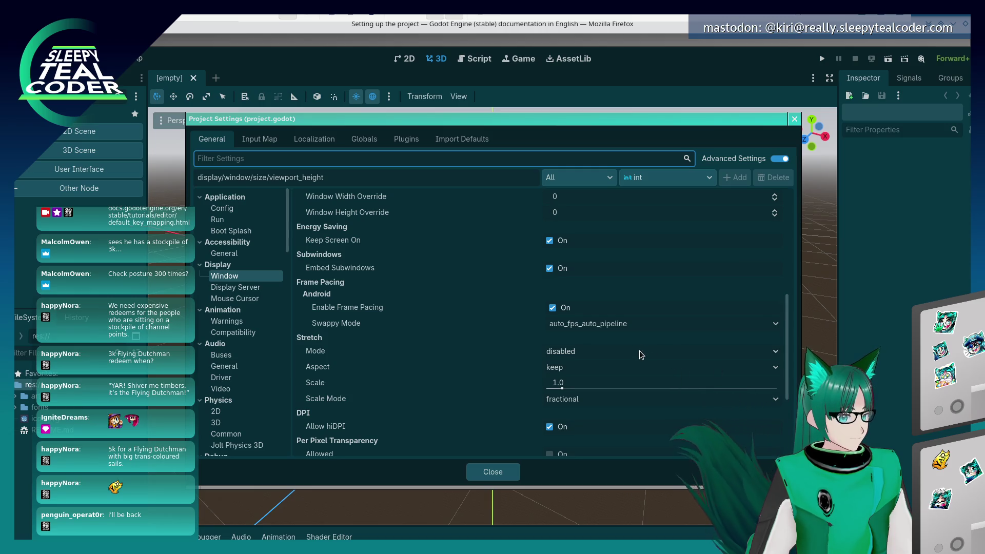
left_click(639, 353)
left_click(634, 353)
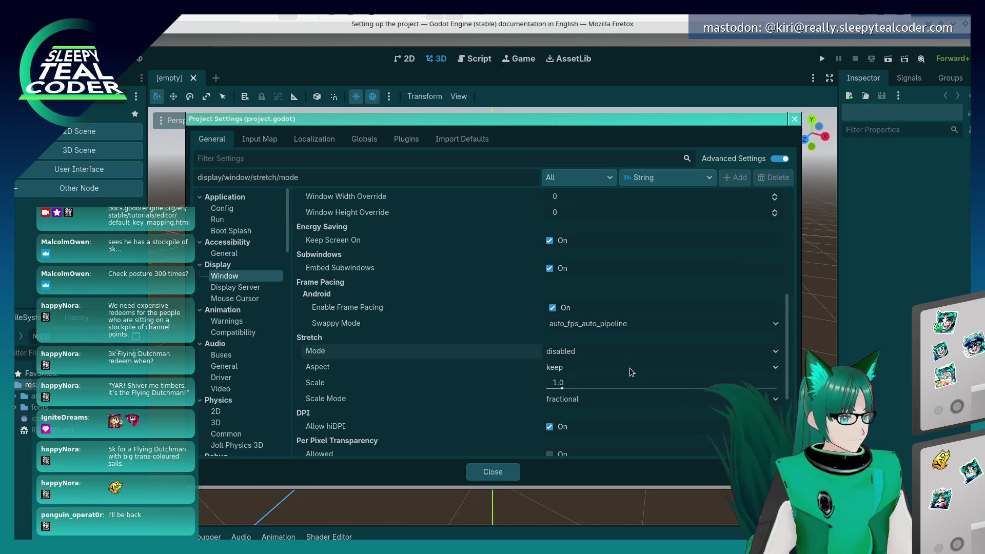
left_click(629, 368)
left_click(629, 369)
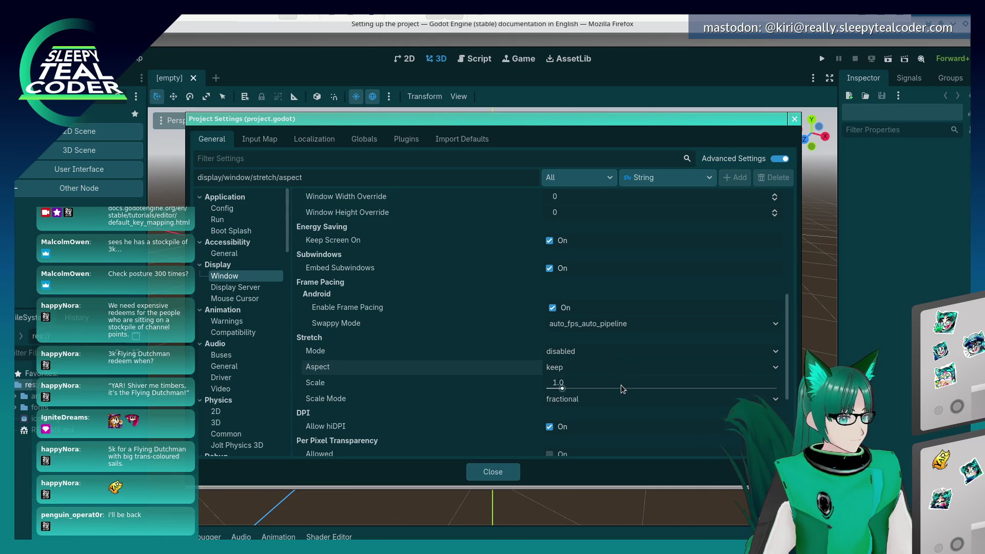
key("alt+Tab")
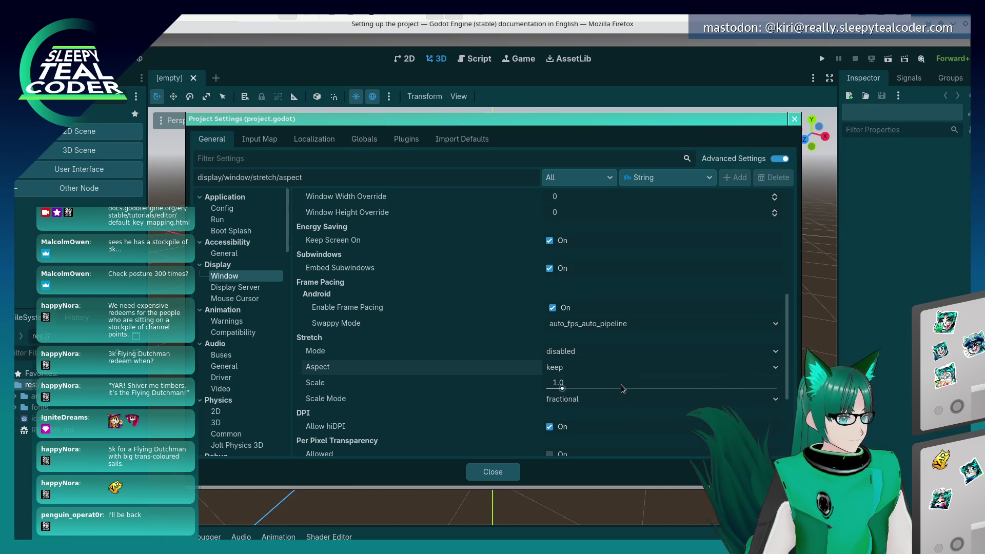
scroll(826, 343, "down", 2)
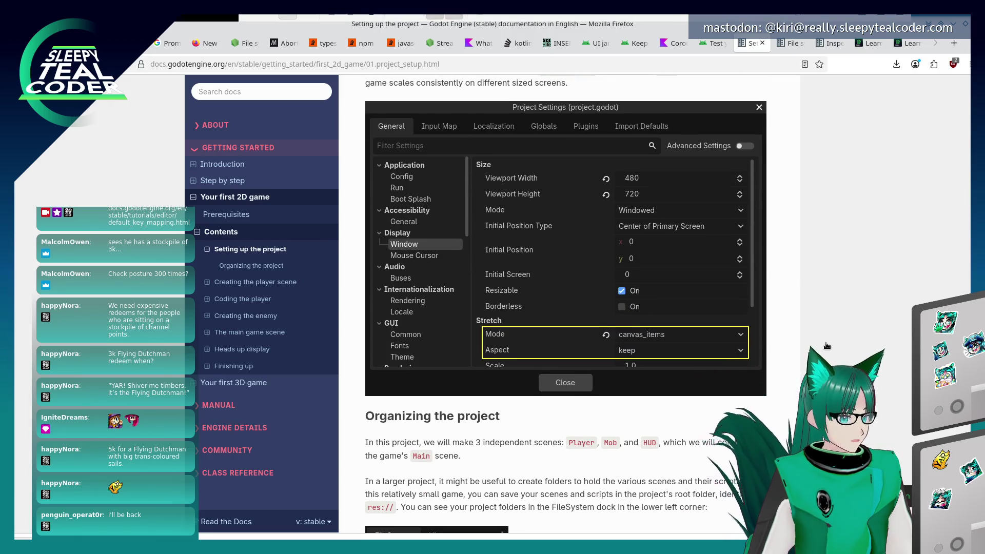
key("alt+Tab")
Set Stretch Mode to canvas_items and close Project Settings
left_click(587, 353)
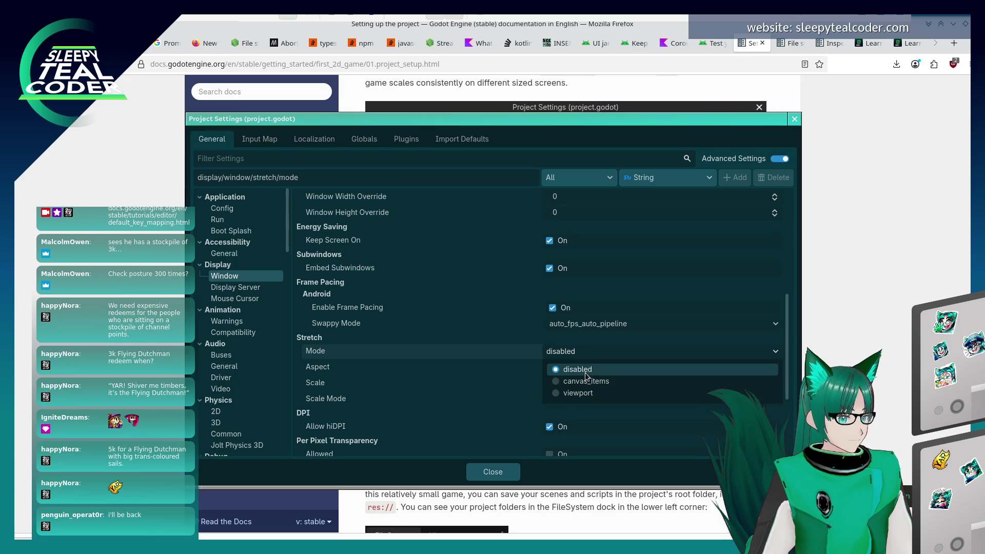
left_click(587, 386)
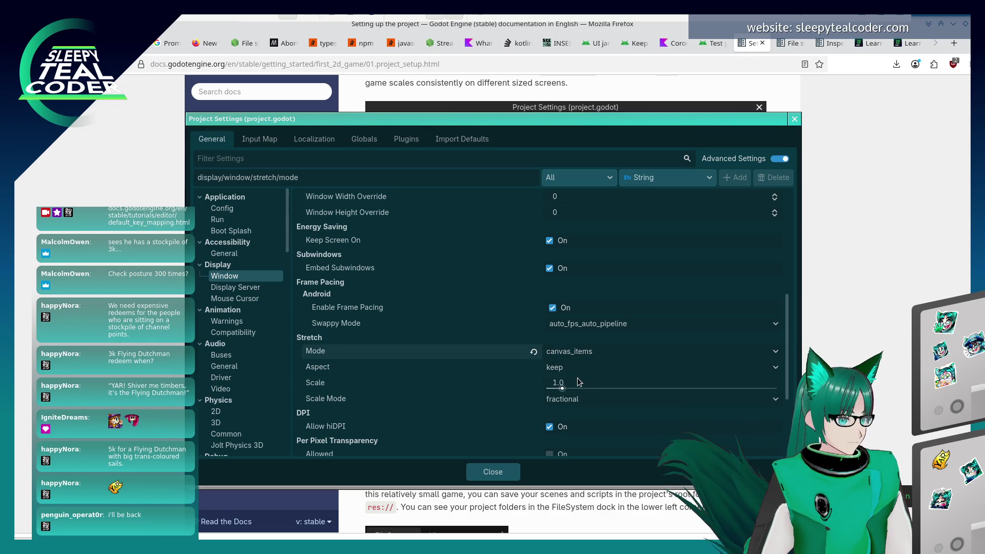
left_click(849, 333)
scroll(678, 367, "down", 3)
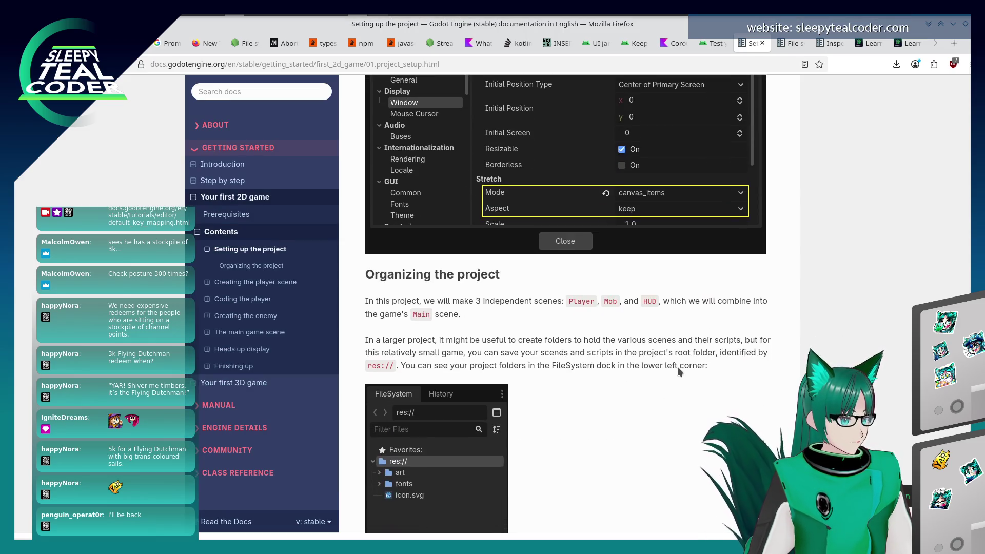
scroll(678, 367, "down", 2)
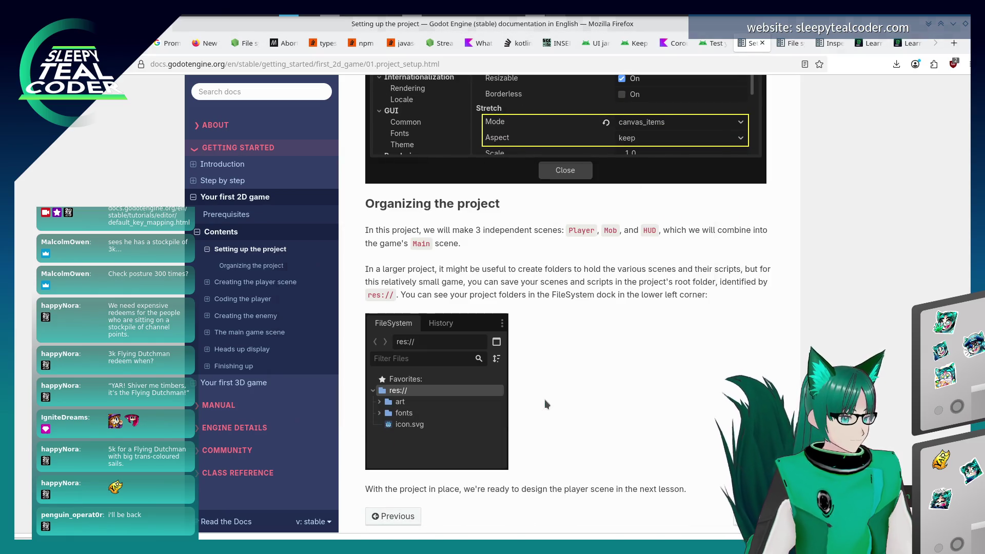
key("alt+Tab")
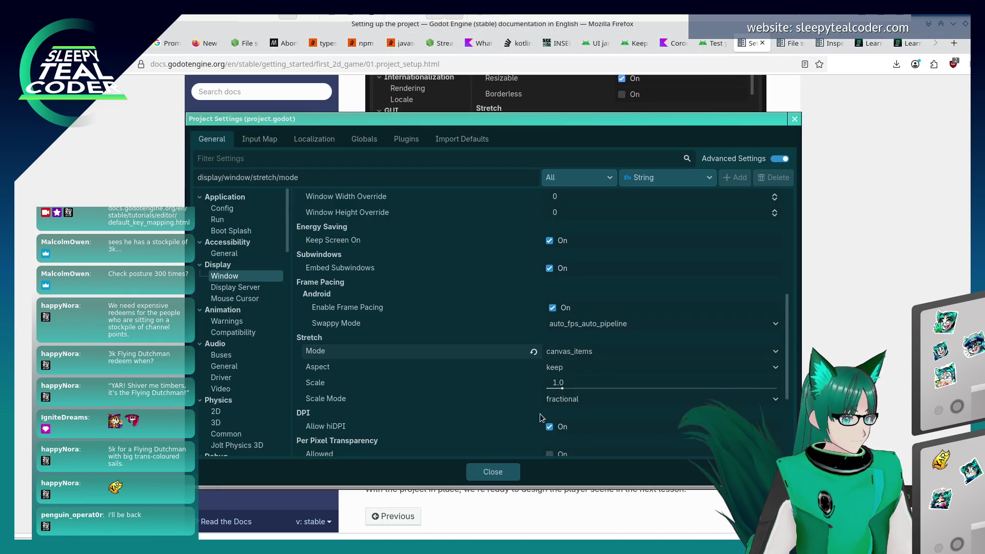
left_click(503, 468)
Finish the setup page and follow the Next link to 'Creating the player scene'
key("alt+Tab")
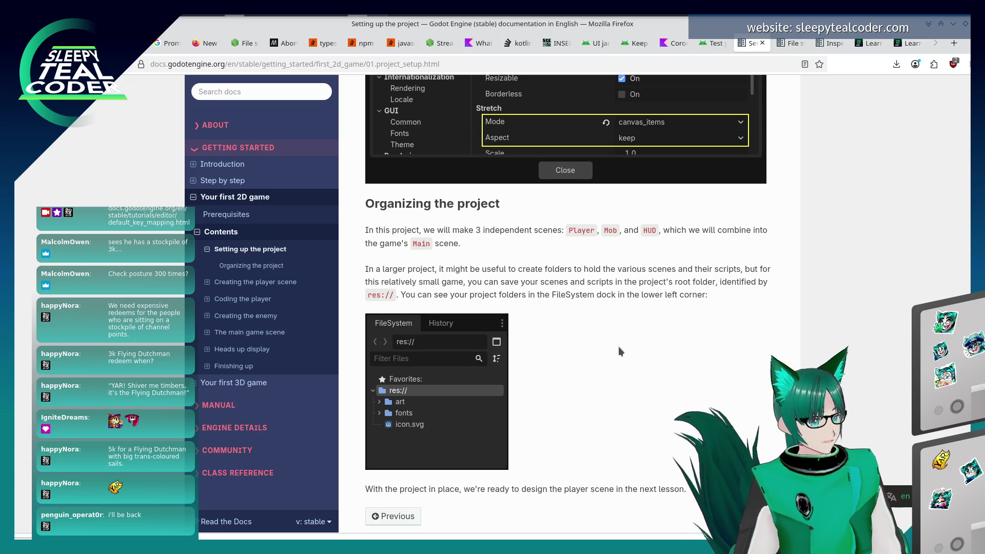
scroll(583, 344, "down", 3)
key("alt+Tab")
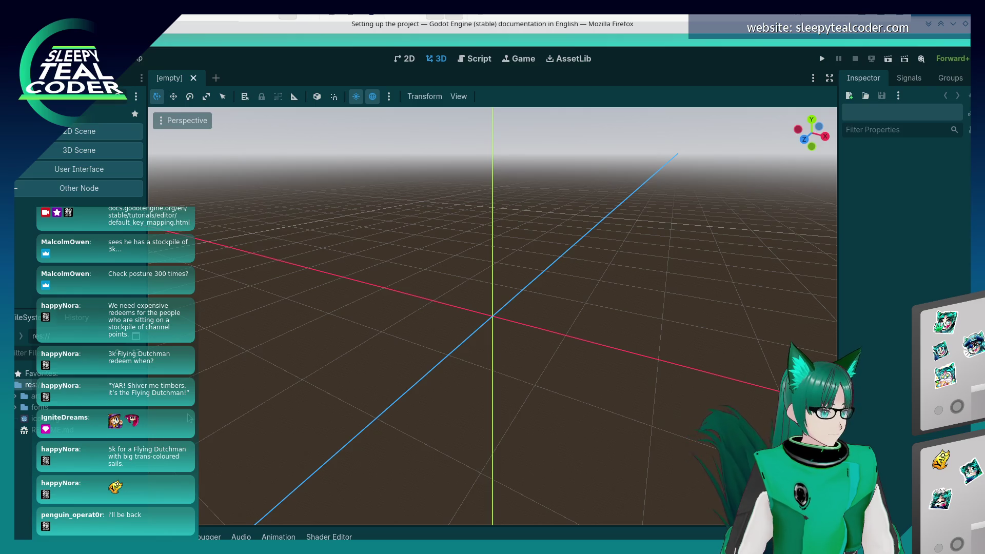
key("alt+Tab")
scroll(514, 371, "down", 1)
scroll(516, 370, "up", 2)
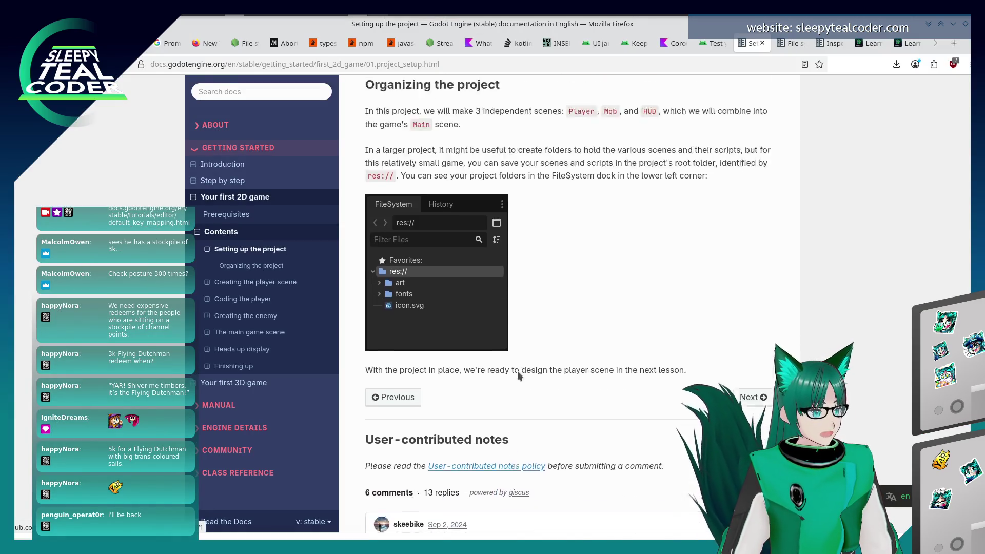
scroll(517, 371, "up", 1)
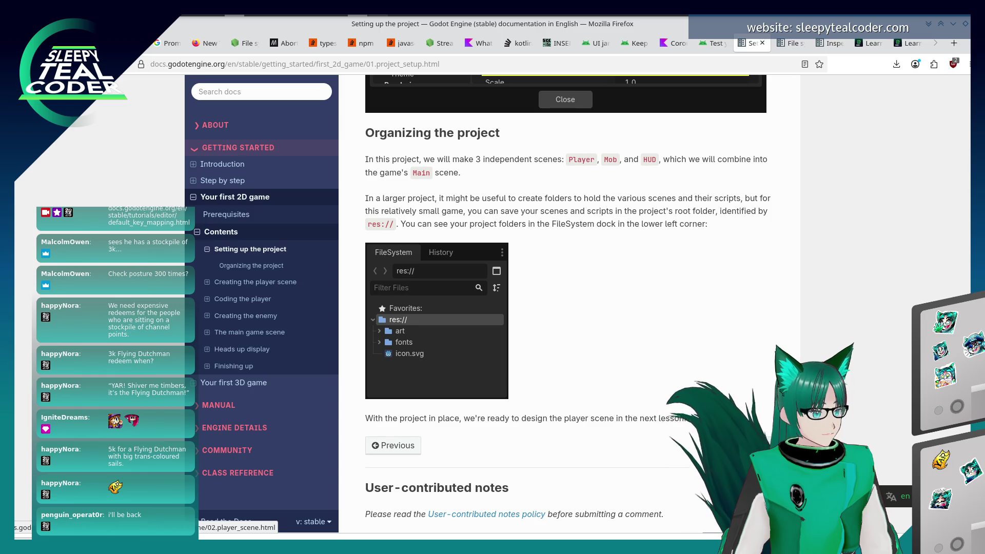
left_click(663, 424)
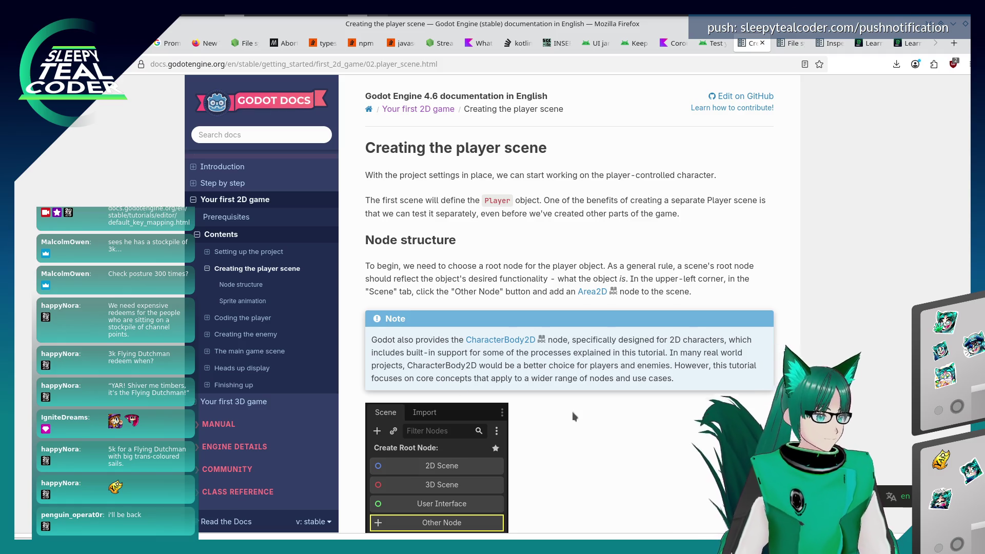
Create an Area2D as the new scene's root node via Other Node, then resume the docs
key("alt+Tab")
left_click(48, 189)
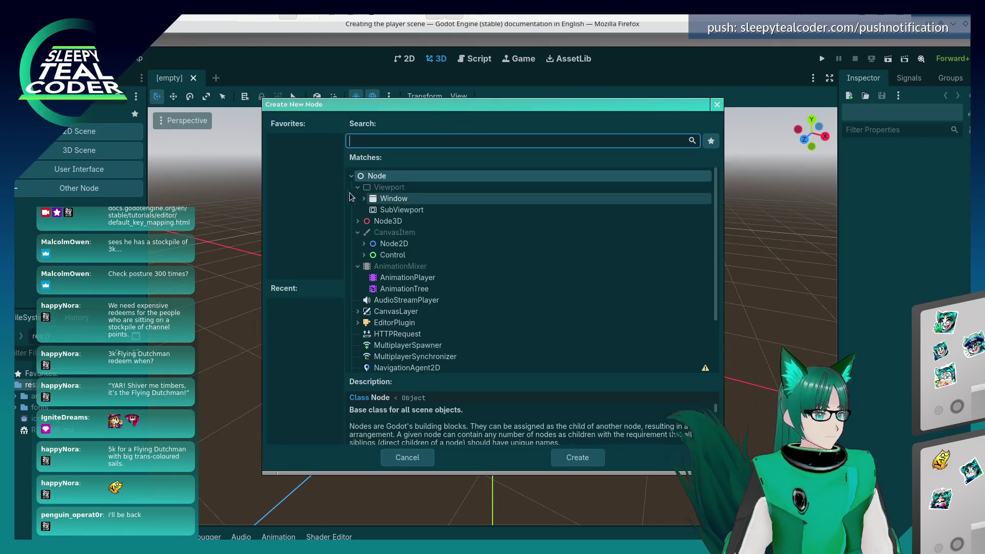
type("Area2d")
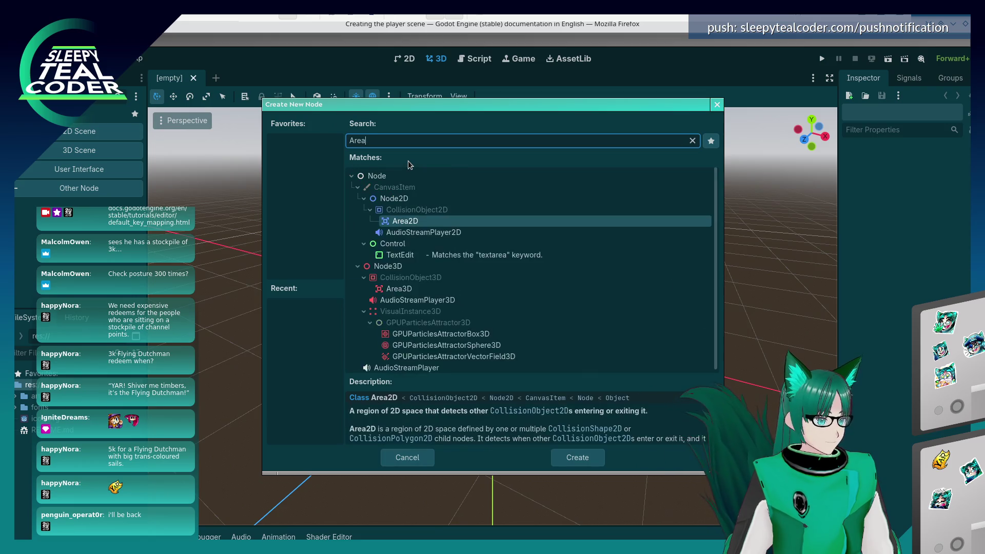
key("Return")
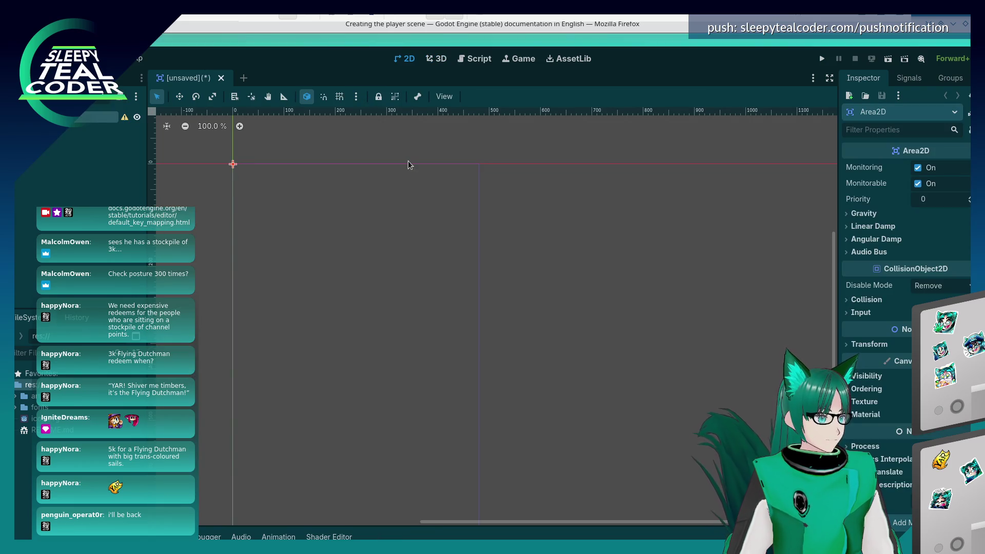
key("alt+Tab")
scroll(618, 378, "down", 2)
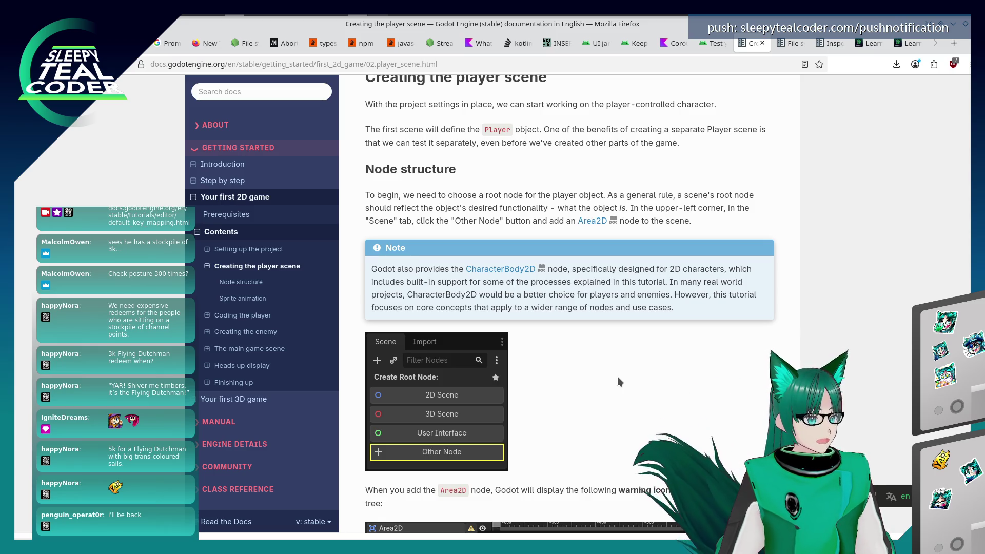
scroll(623, 371, "down", 5)
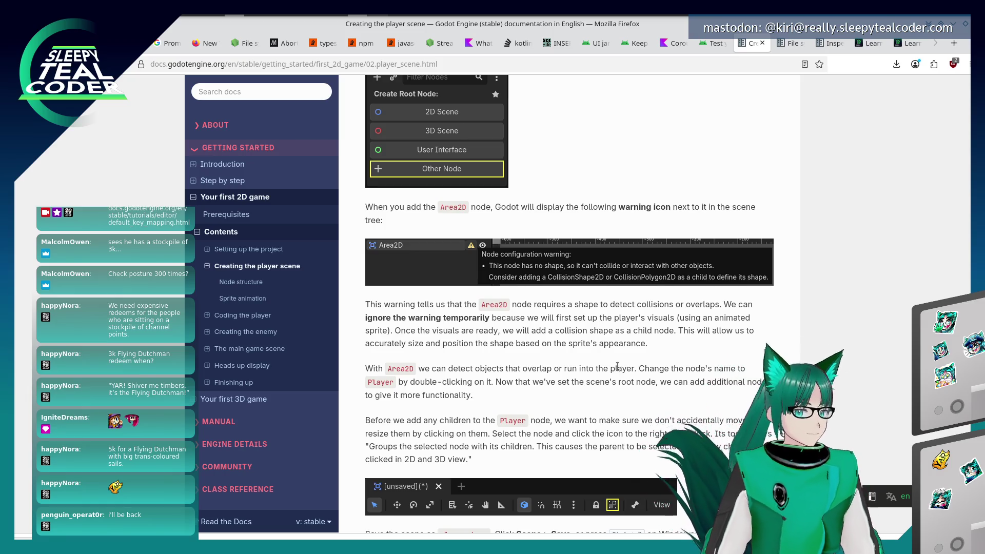
Switch between the docs and the Godot editor while reading the node-renaming instructions
scroll(617, 366, "down", 2)
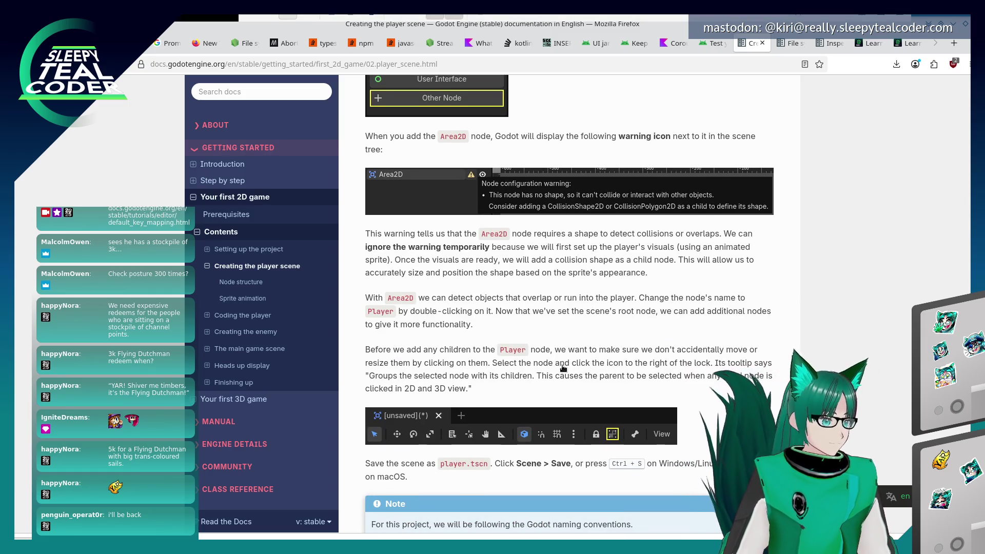
key("alt+Tab")
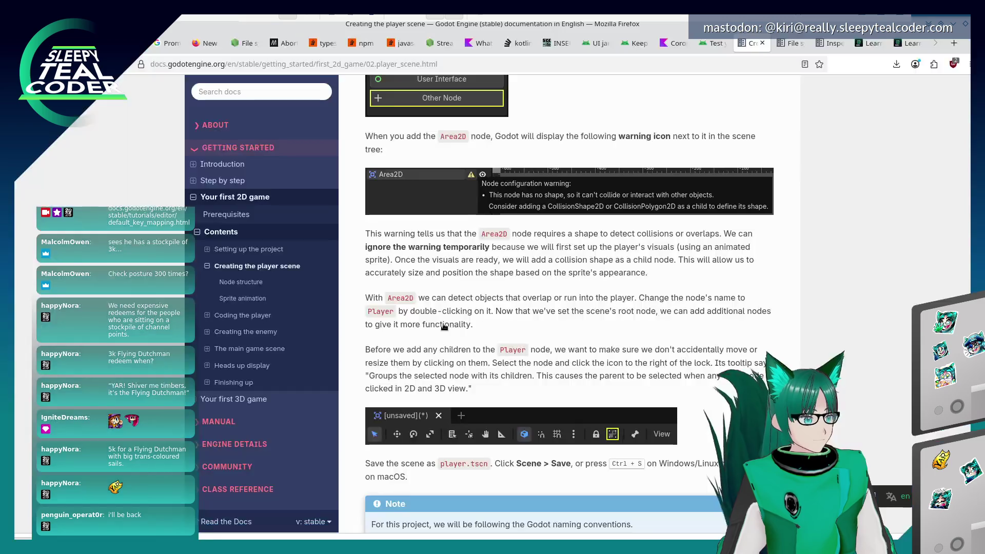
key("alt+Tab")
scroll(433, 329, "down", 3)
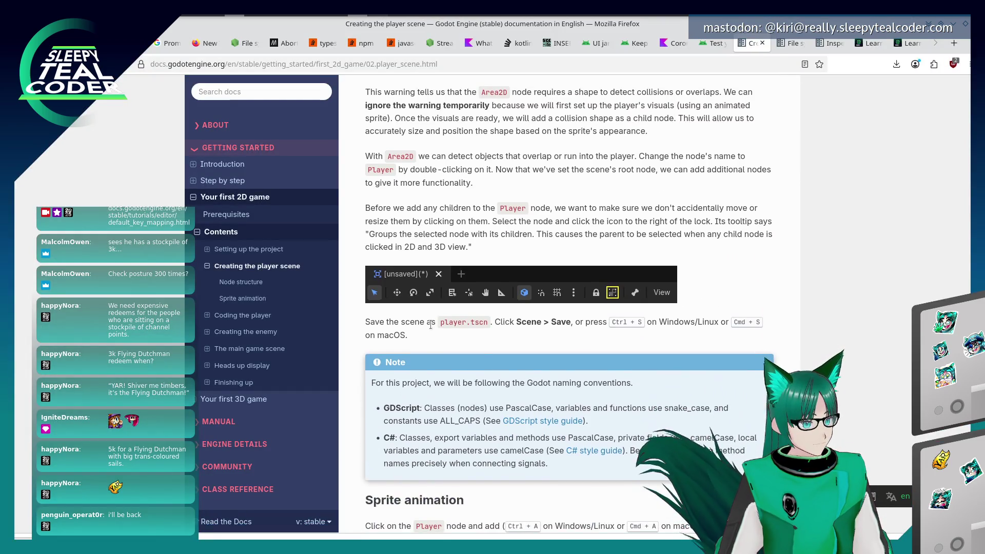
key("alt+Tab")
key("alt+Tab")
key("alt+Tab")
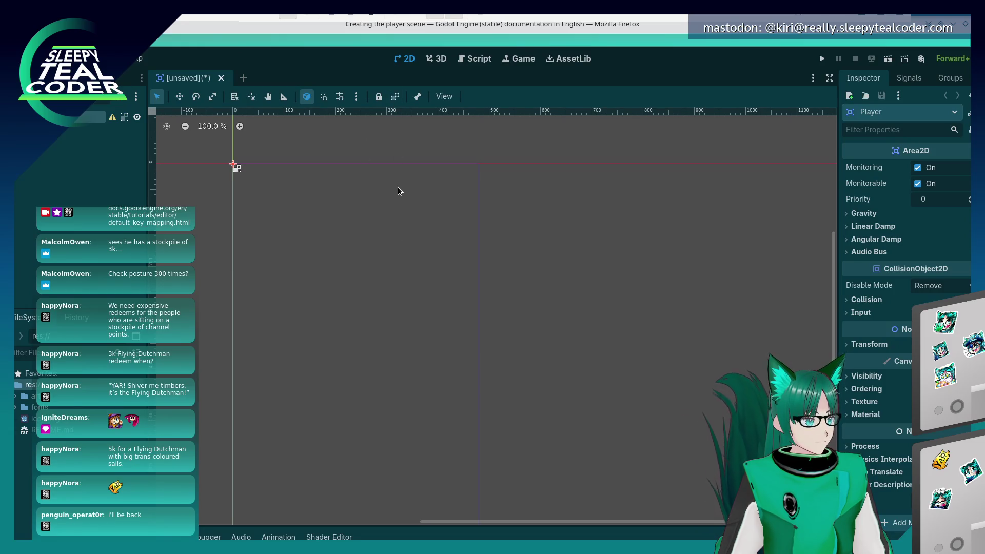
key("alt+Tab")
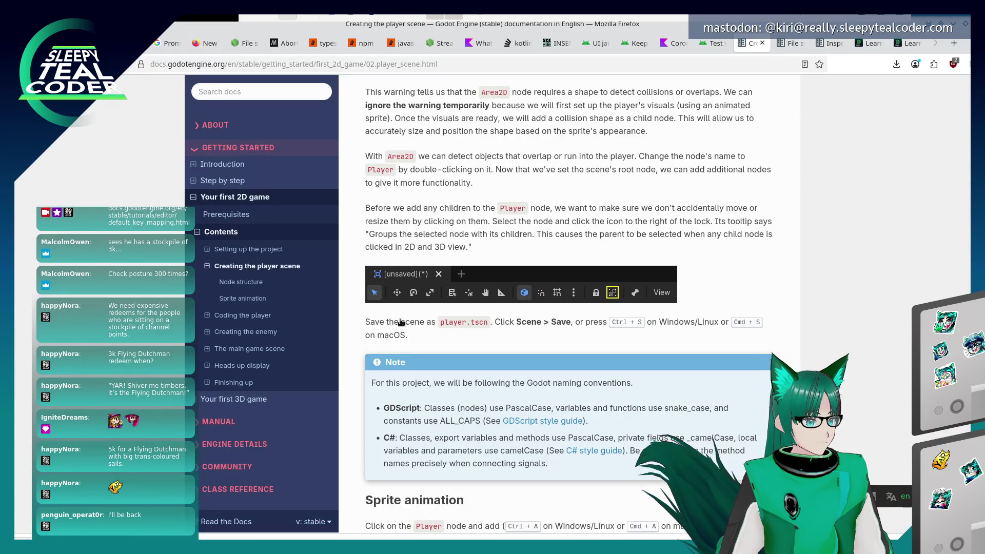
scroll(400, 316, "down", 3)
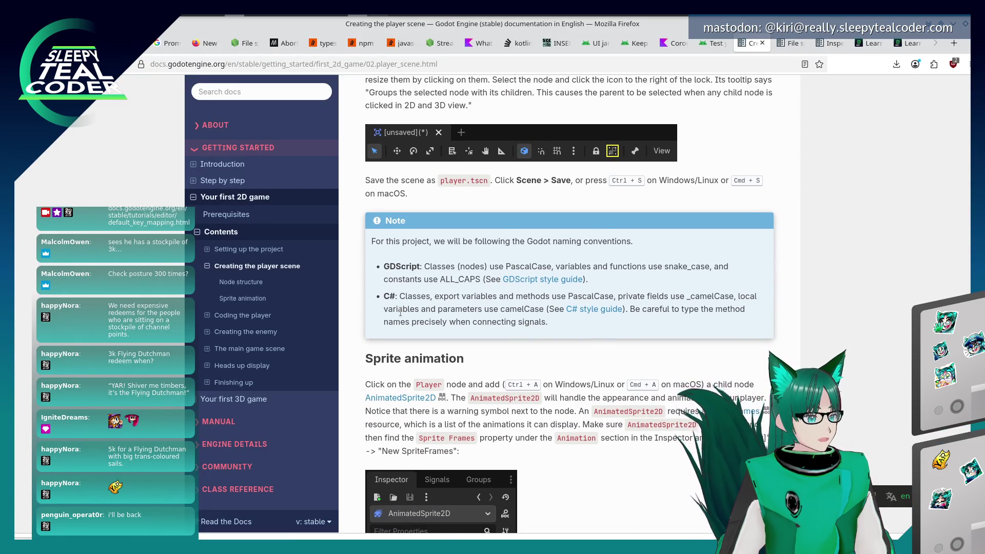
key("alt+Tab")
key("alt+Tab")
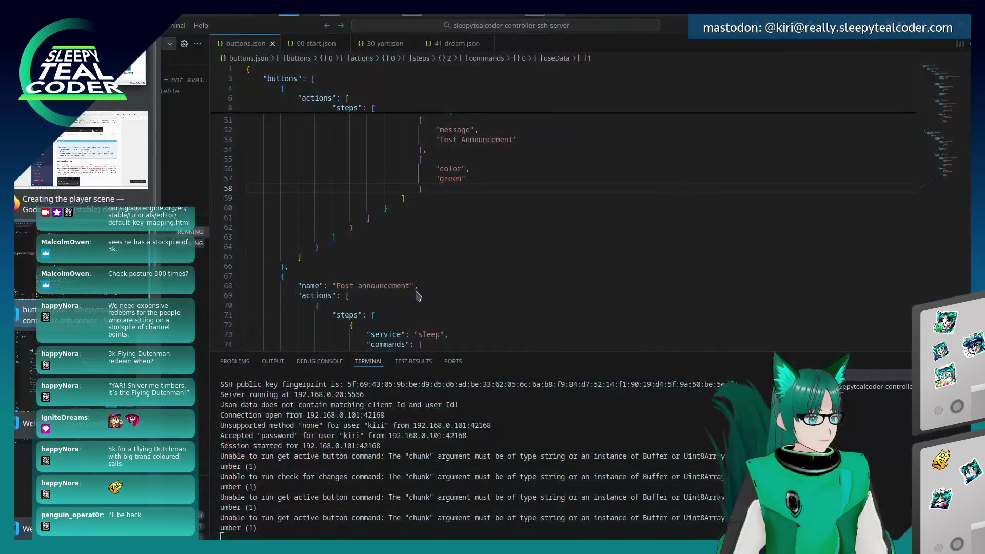
key("alt+Tab")
key("alt+Tab")
key("alt+Tab")
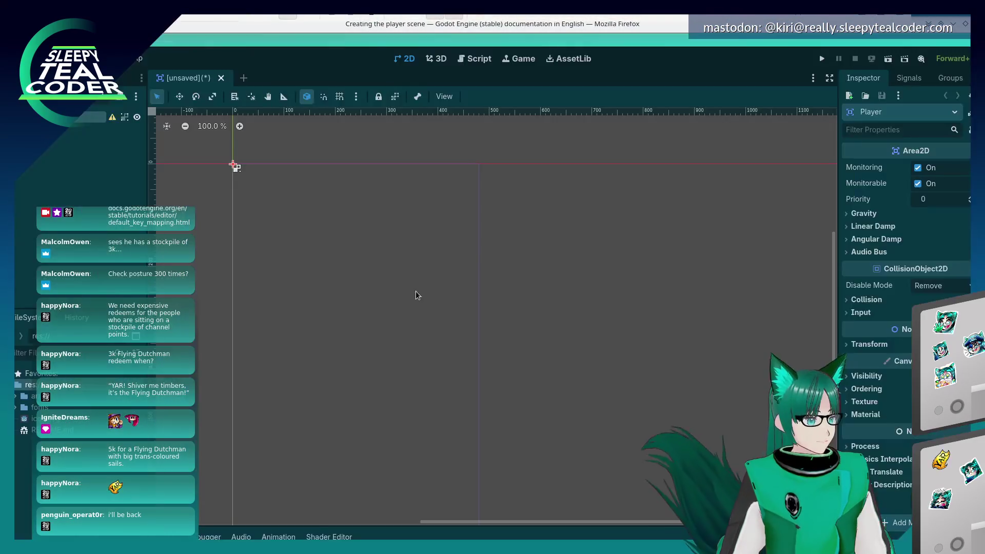
Save the scene as player.tscn, then read the docs ahead to the Sprite animation step
key("ctrl+s")
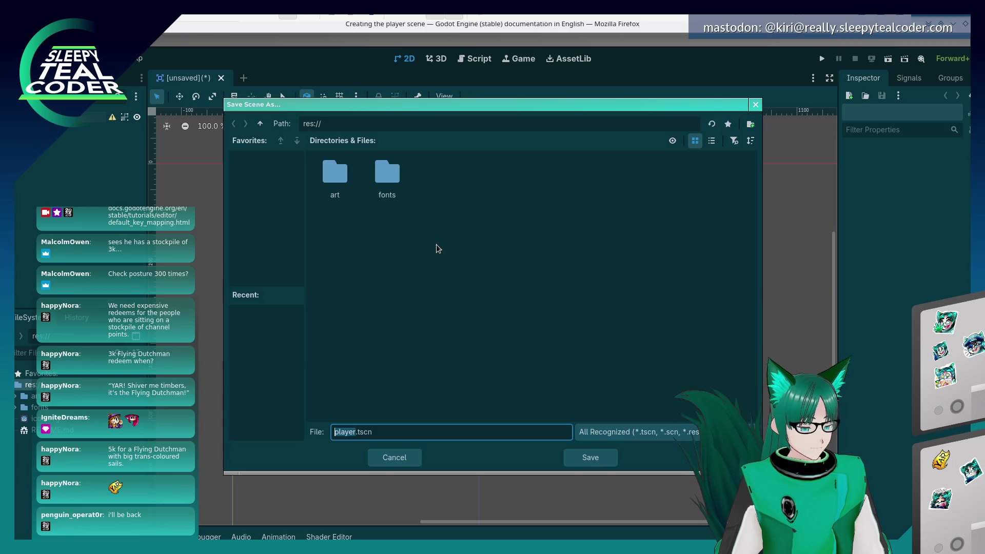
key("Return")
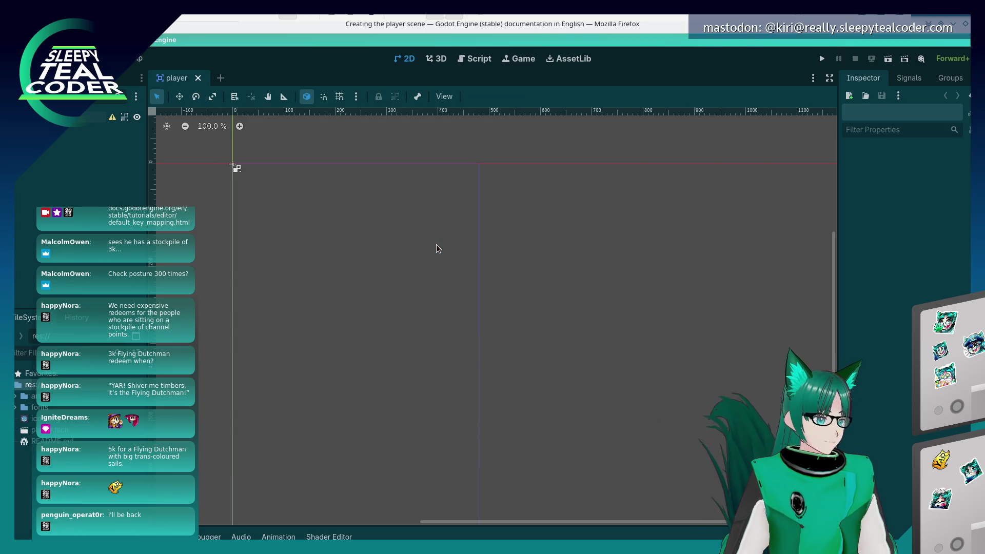
key("alt+Tab")
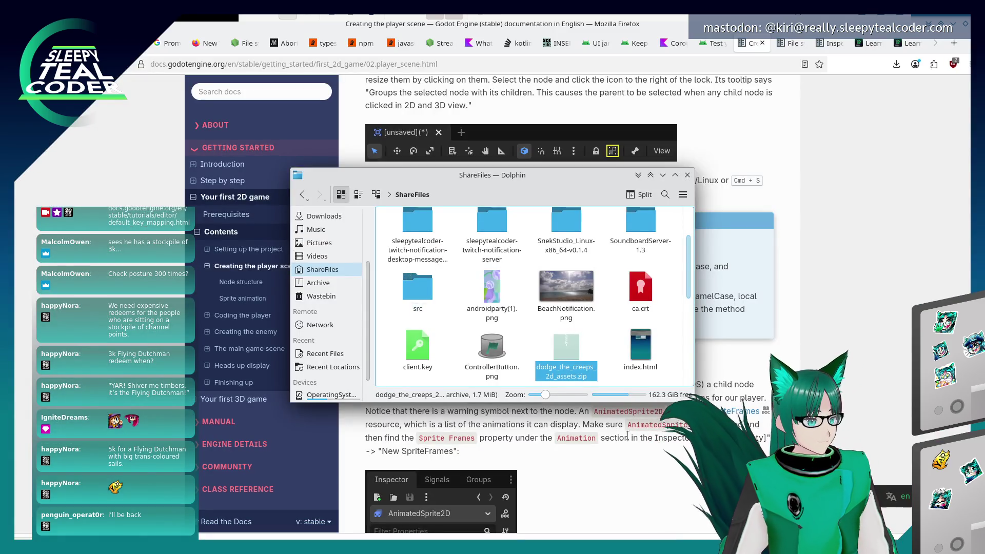
left_click(629, 434)
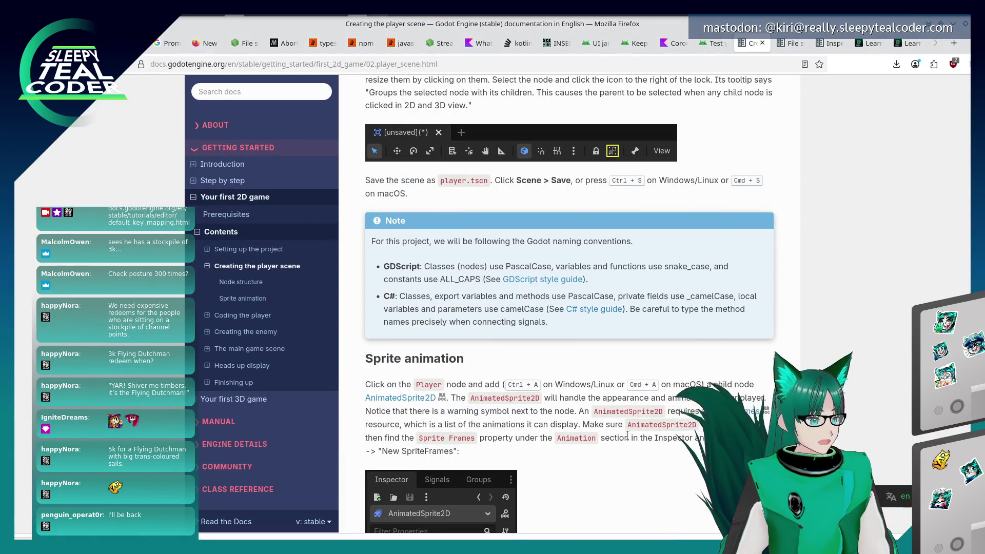
scroll(578, 333, "down", 2)
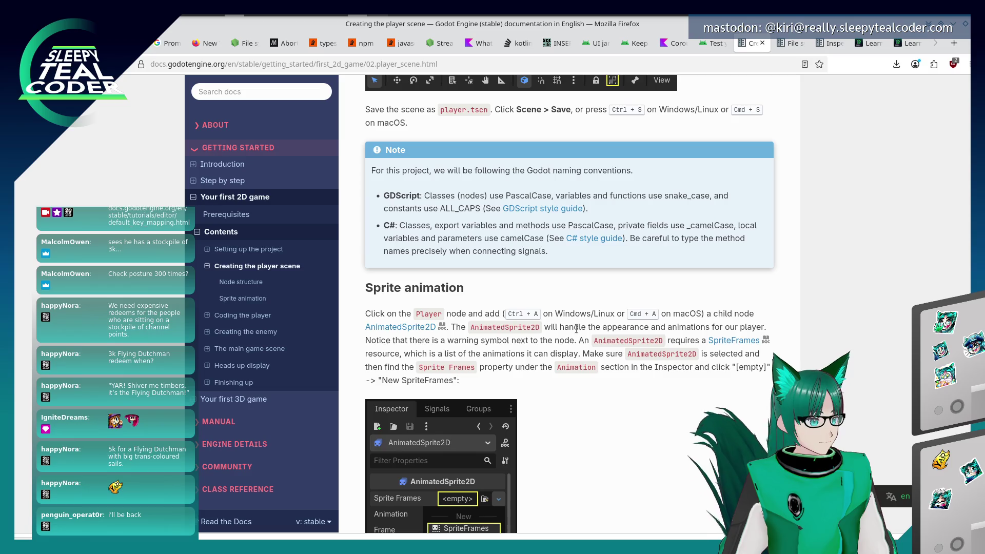
scroll(578, 333, "up", 2)
scroll(577, 333, "down", 4)
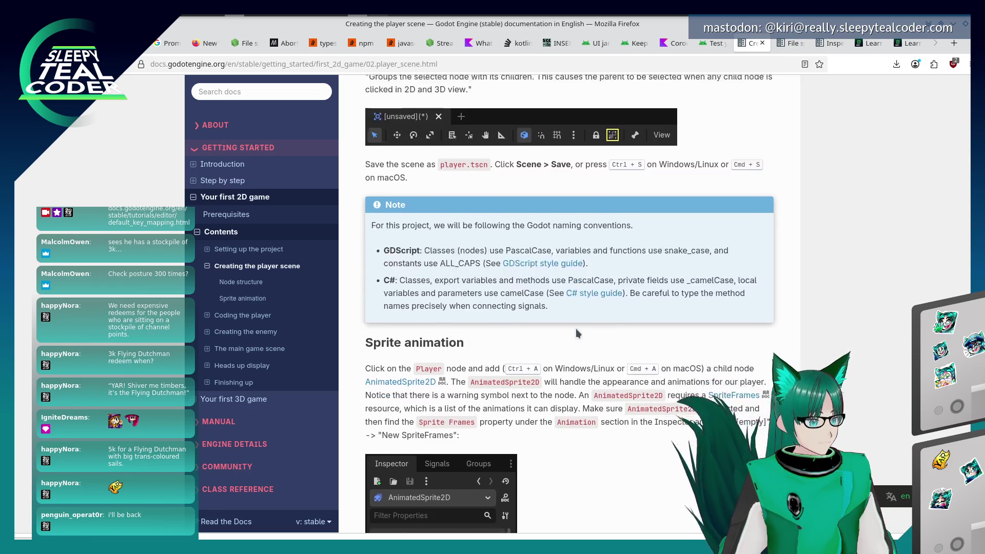
scroll(560, 315, "down", 2)
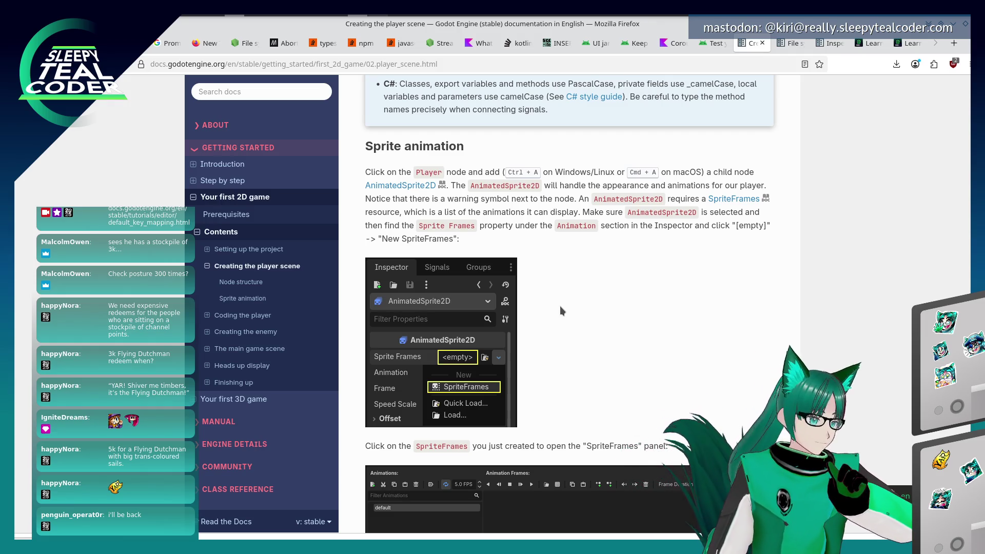
key("alt+Tab")
key("alt+Tab")
key("alt+Tab")
key("alt+Tab")
key("alt+Tab")
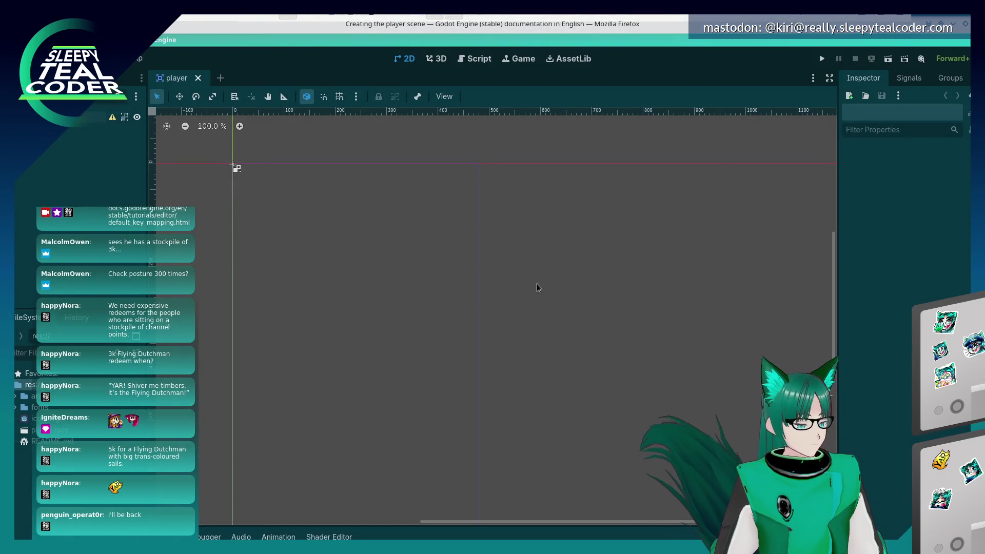
Add an AnimatedSprite2D child node to Player, then return to the Sprite animation docs
key("ctrl+a")
type("A")
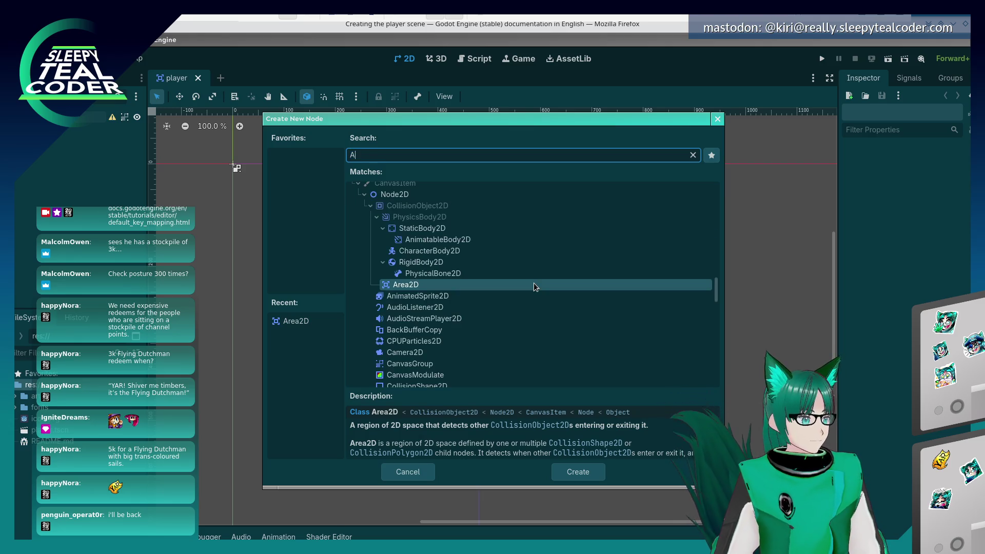
type("nimatedS")
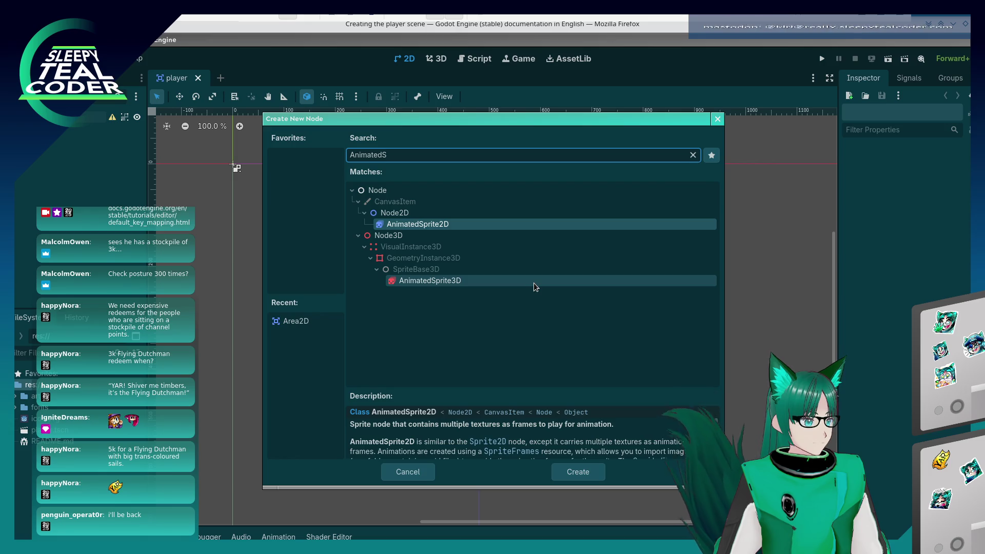
key("Return")
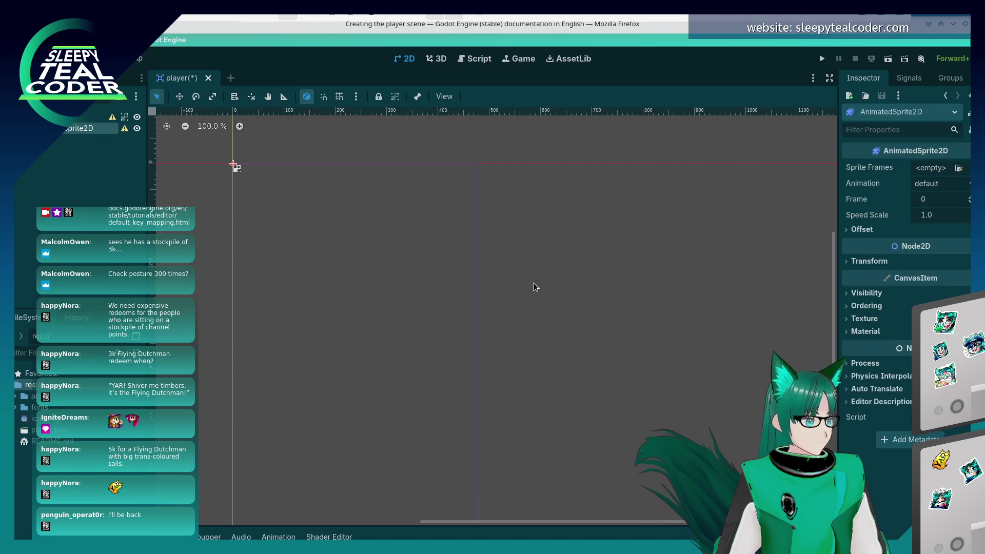
key("alt+Tab")
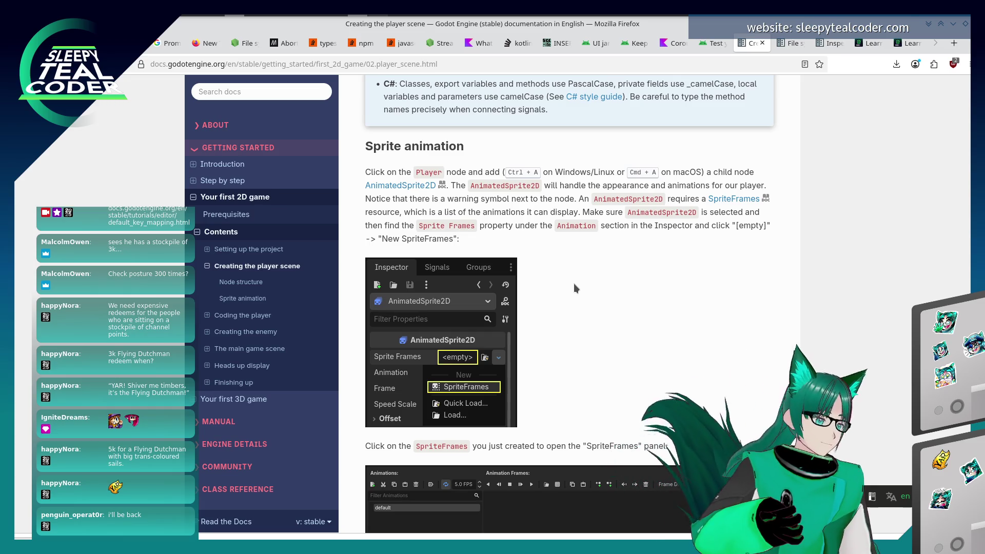
Give the AnimatedSprite2D a new SpriteFrames resource and open it in the SpriteFrames panel
key("alt+Tab")
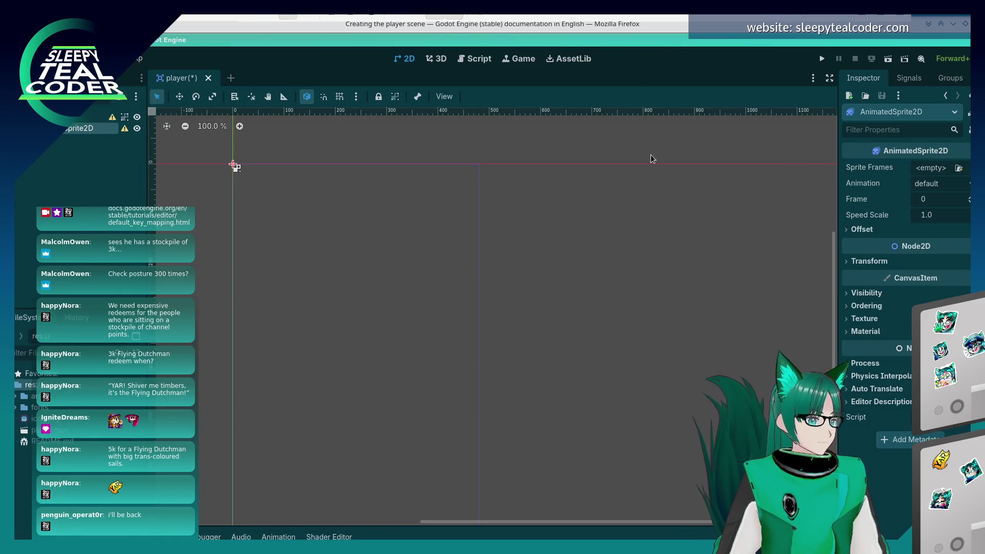
left_click(940, 170)
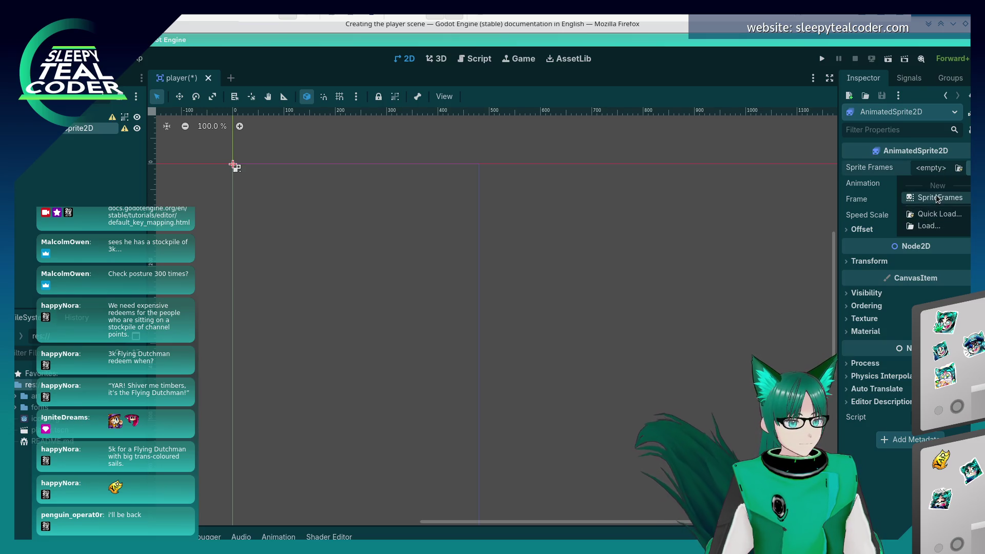
left_click(924, 195)
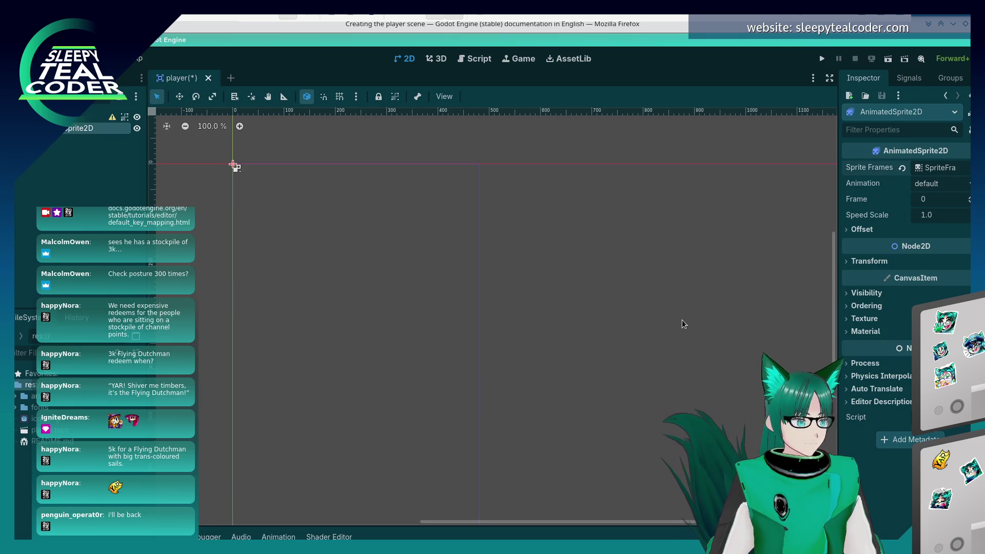
key("alt+Tab")
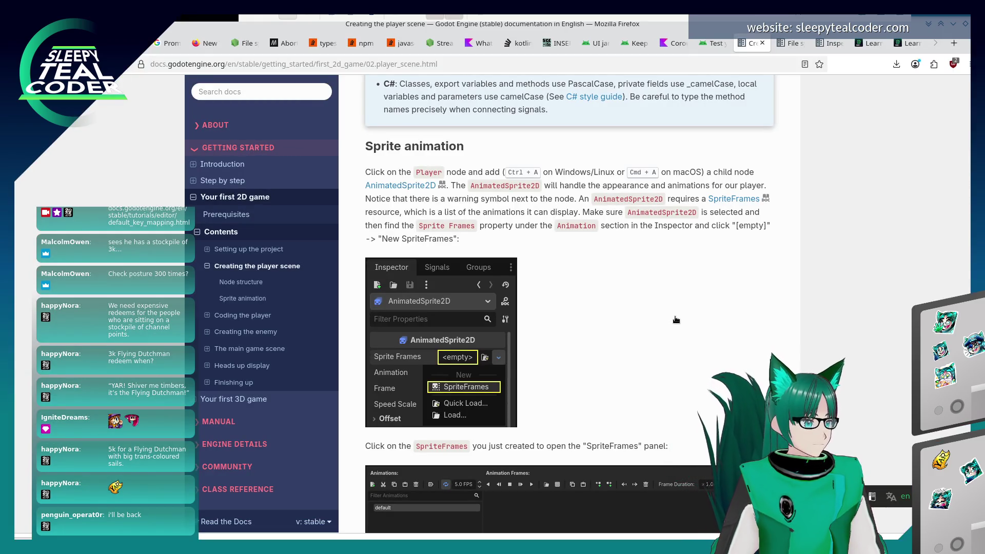
scroll(676, 319, "down", 3)
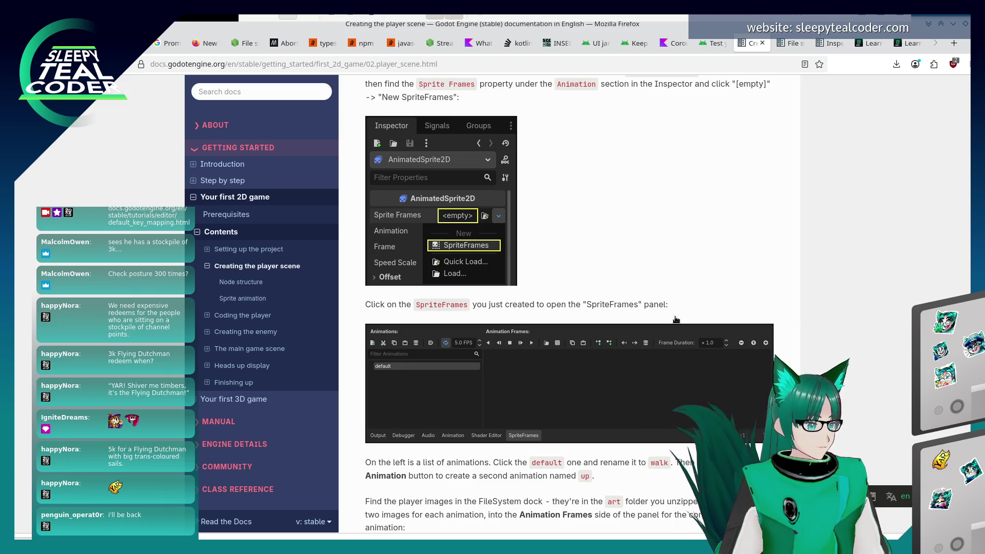
key("alt+Tab")
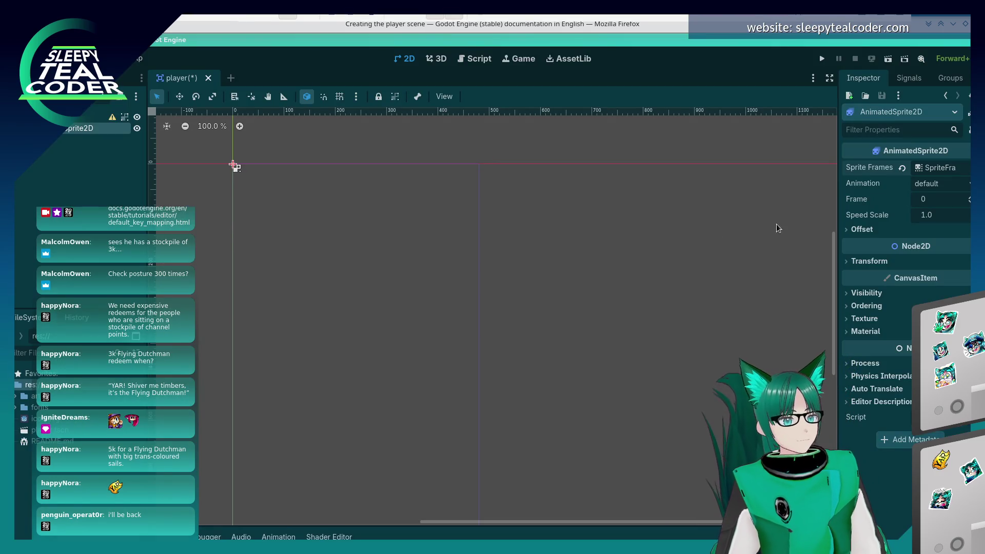
left_click(940, 169)
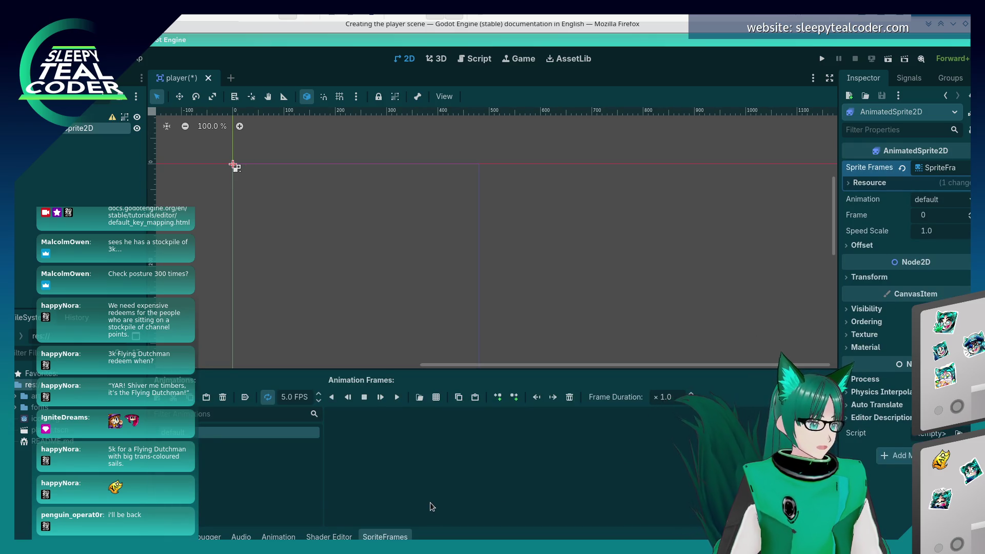
key("alt+Tab")
scroll(454, 415, "down", 2)
scroll(454, 414, "down", 4)
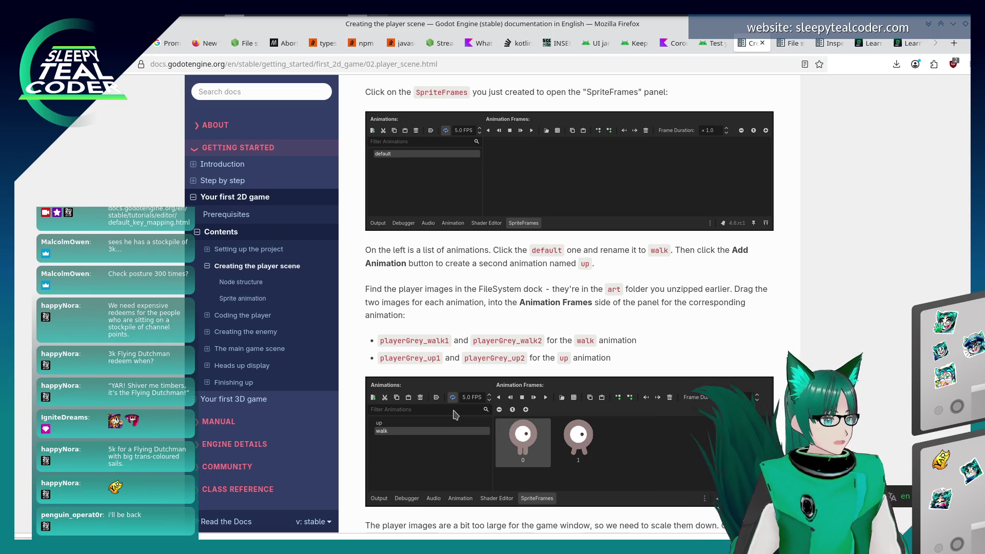
Read the animation steps in the Firefox docs, then return to Godot's empty SpriteFrames panel
key("alt+Tab")
key("alt+Tab")
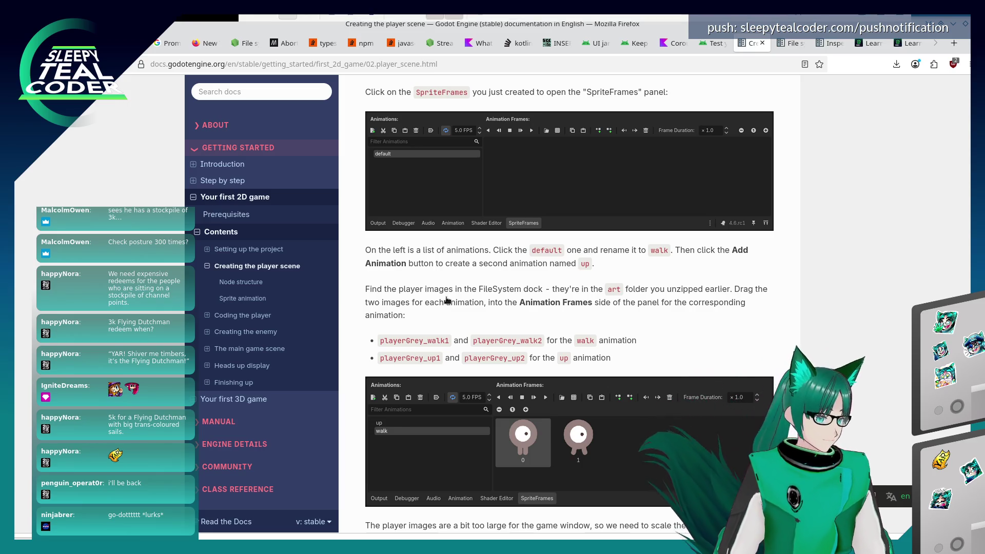
key("alt+Tab")
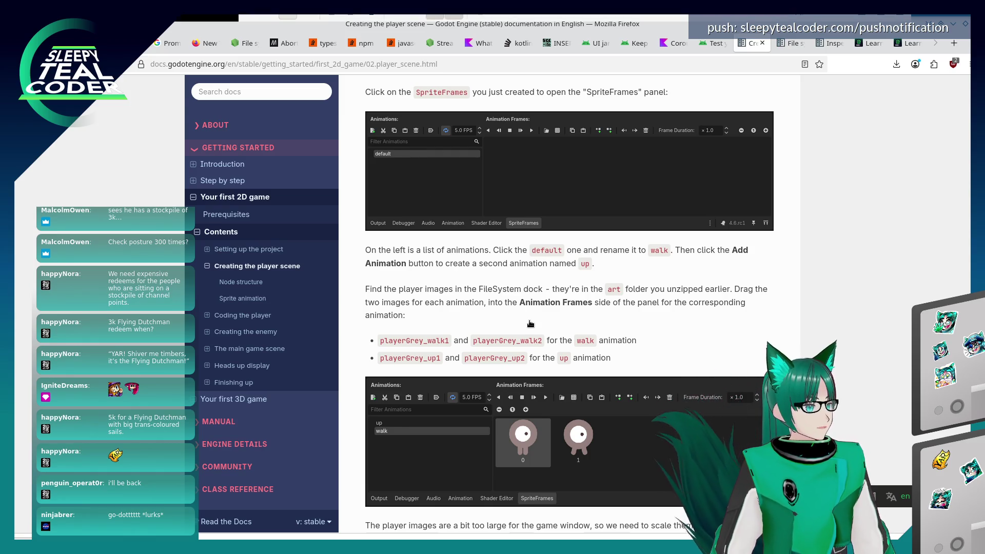
key("alt+Tab")
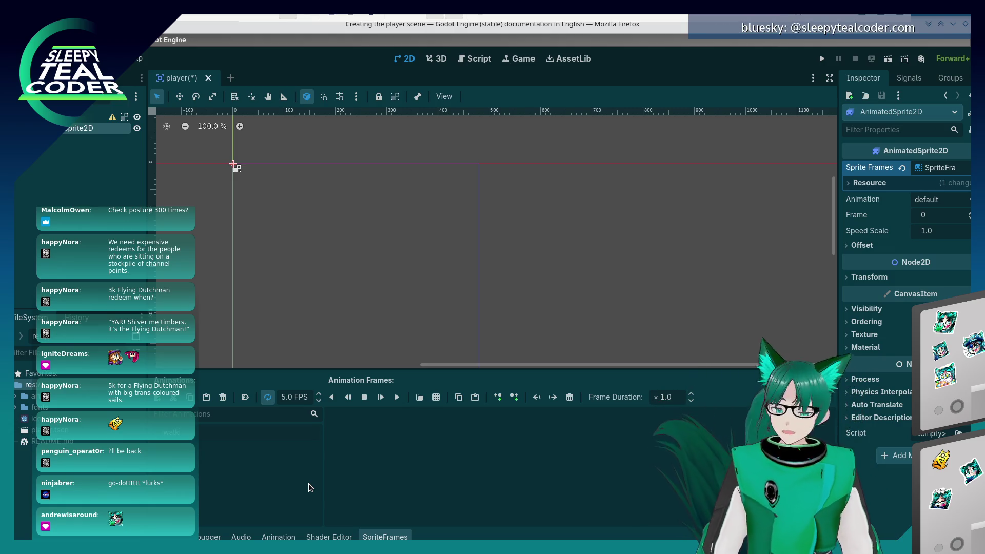
Rename the default animation to 'walk' and add a second animation named 'up'
left_click(309, 484)
type("walk")
key("Return")
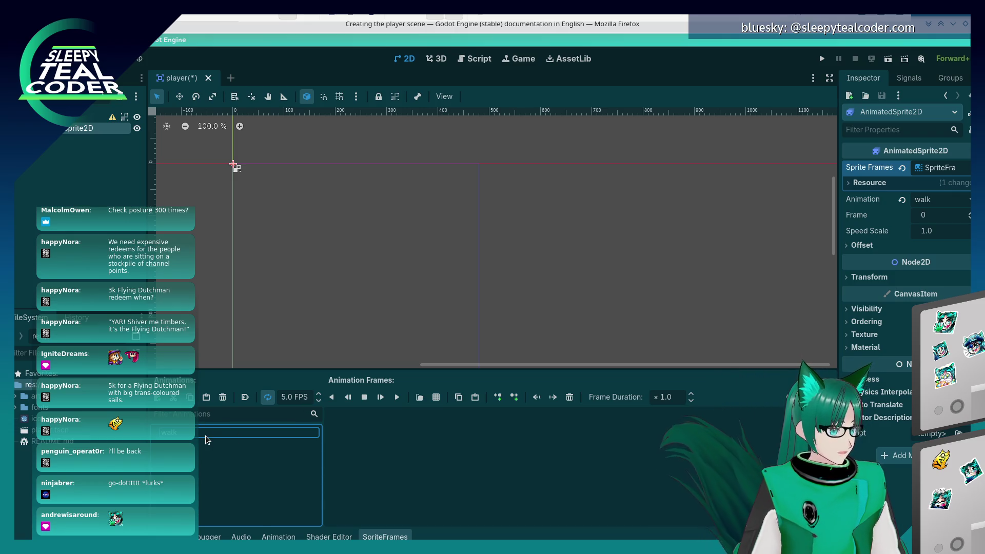
left_click(158, 398)
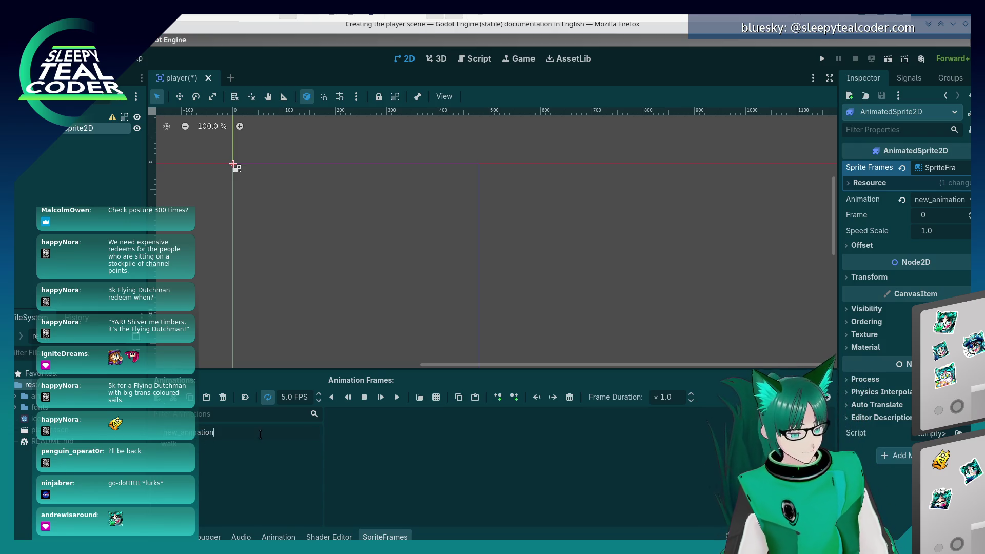
type("up")
key("Return")
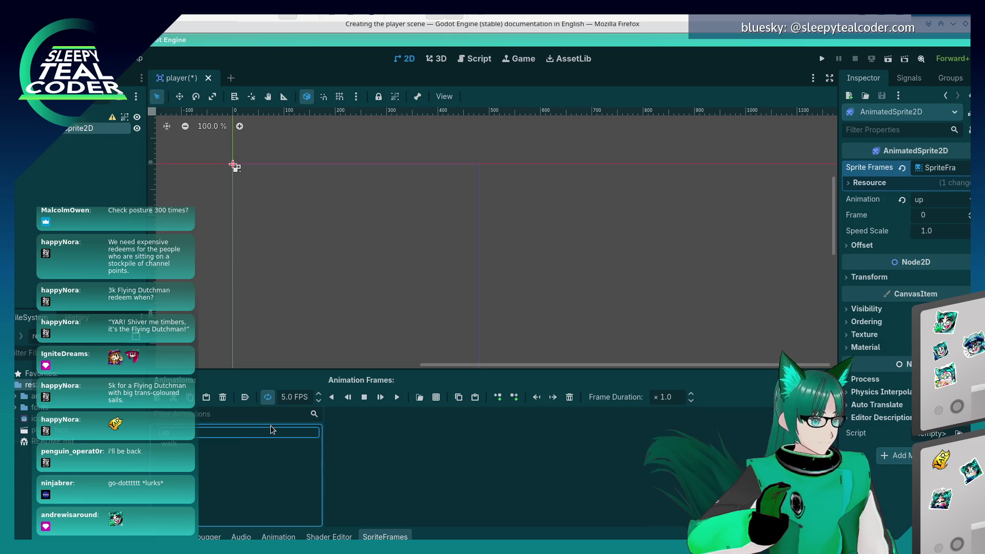
left_click(218, 443)
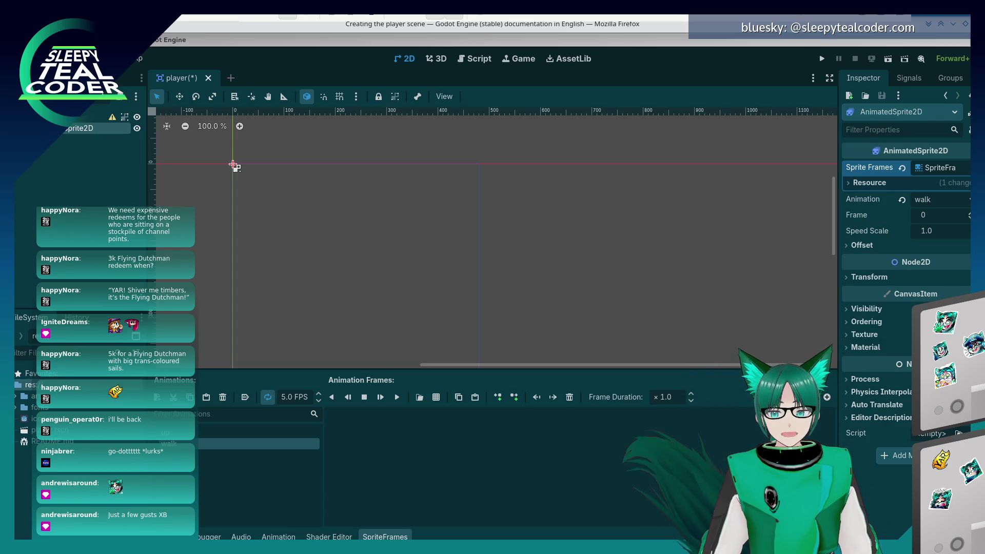
key("alt+Tab")
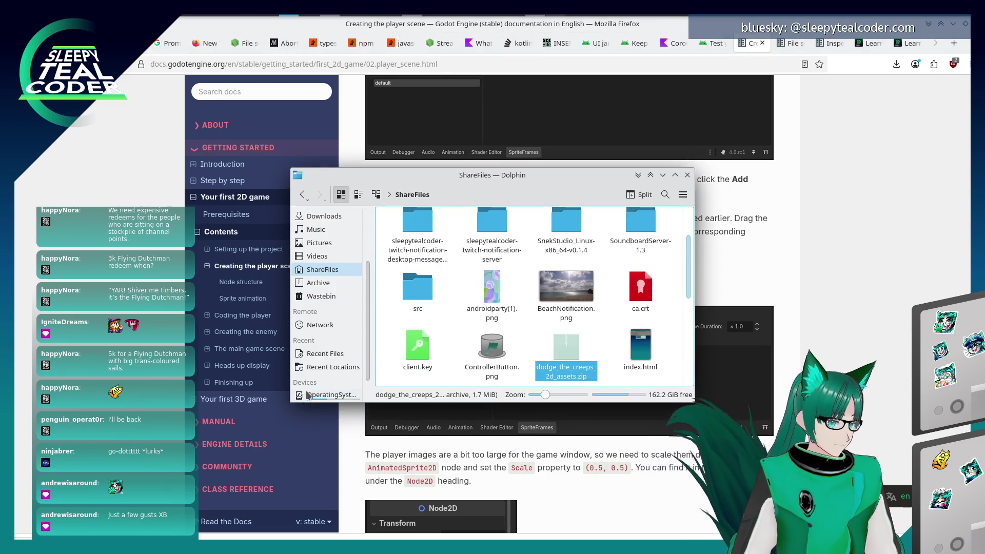
Expand the art folder and fill the 'up' animation with playerGrey_up1 and playerGrey_up2
key("alt+Tab")
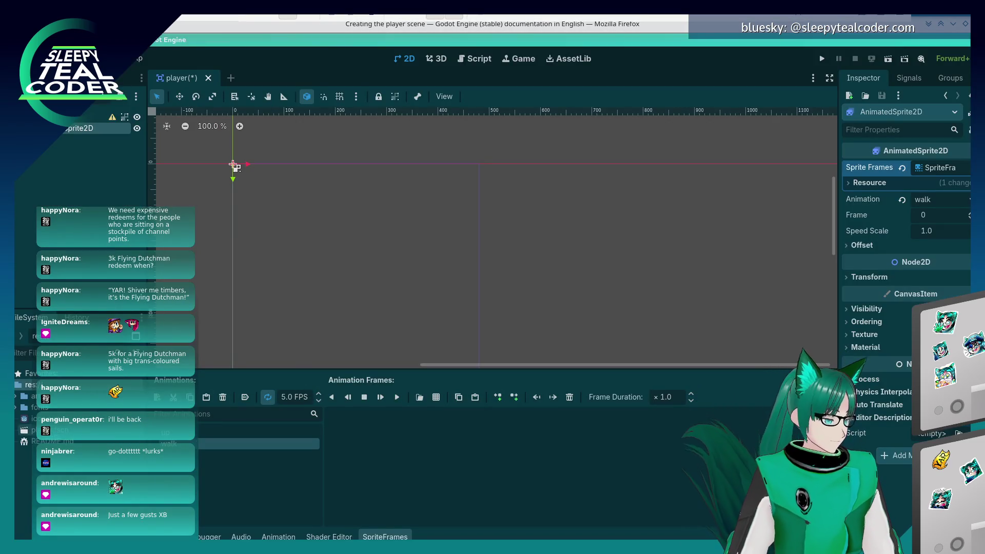
left_click(16, 398)
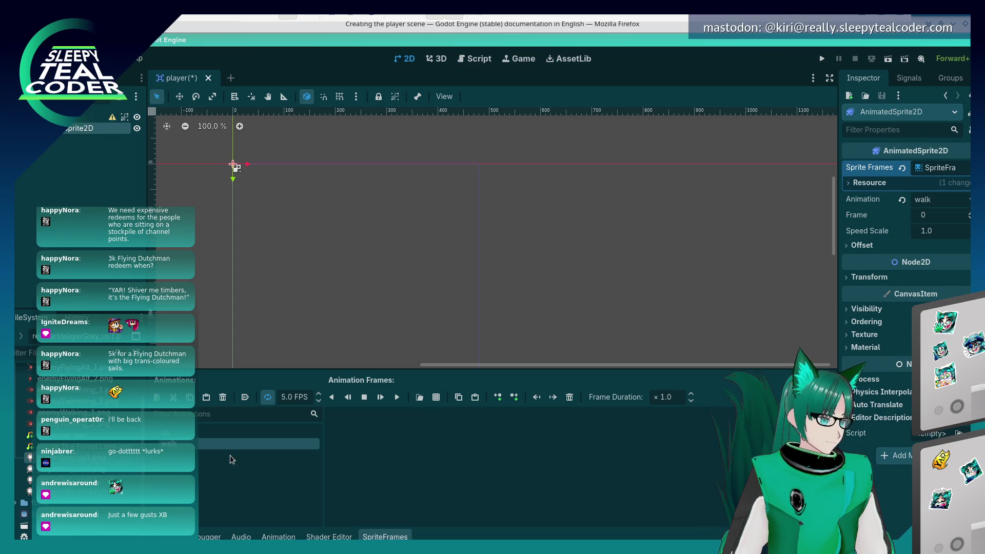
left_click(231, 432)
left_click_drag(77, 458, 405, 452)
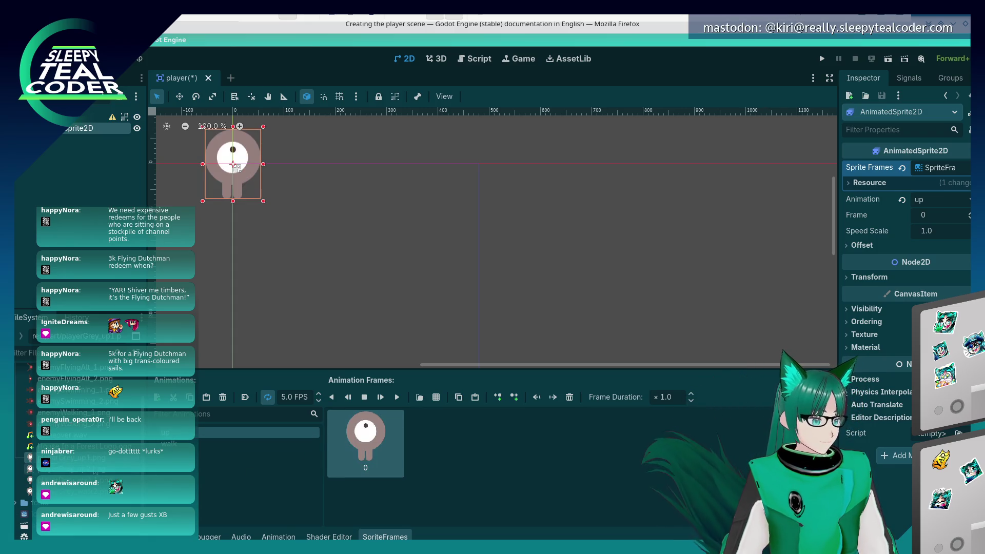
mouse_move(77, 469)
left_mouse_down()
mouse_move(506, 462)
mouse_move(452, 447)
left_mouse_up()
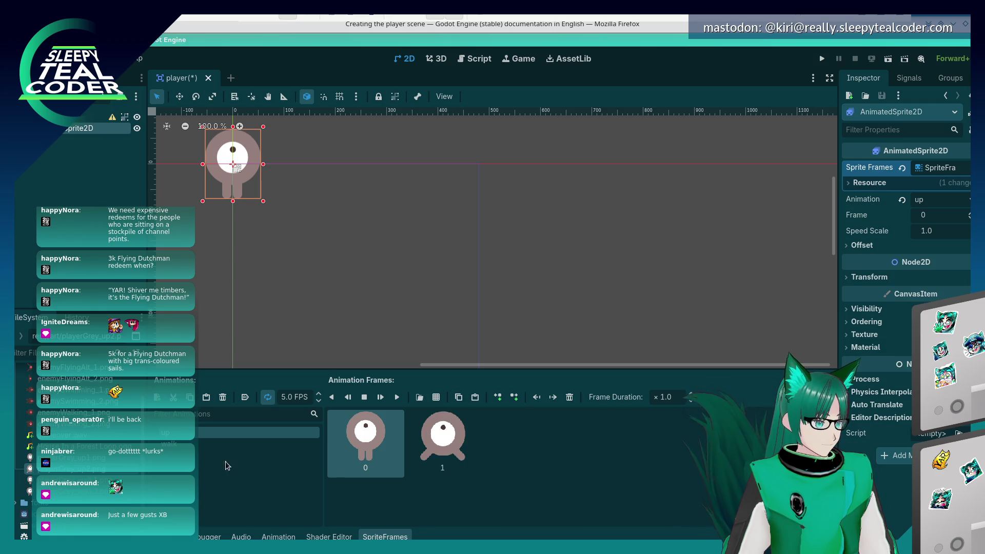
Fill the 'walk' animation with playerGrey_walk1 and playerGrey_walk2, then deselect the sprite
left_click(226, 444)
left_click_drag(77, 480, 429, 452)
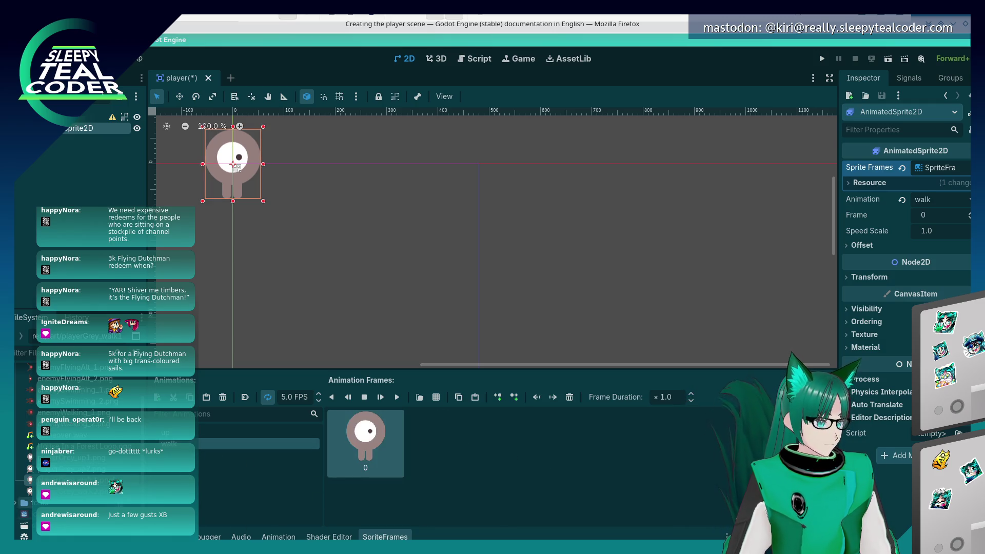
left_click_drag(77, 492, 475, 514)
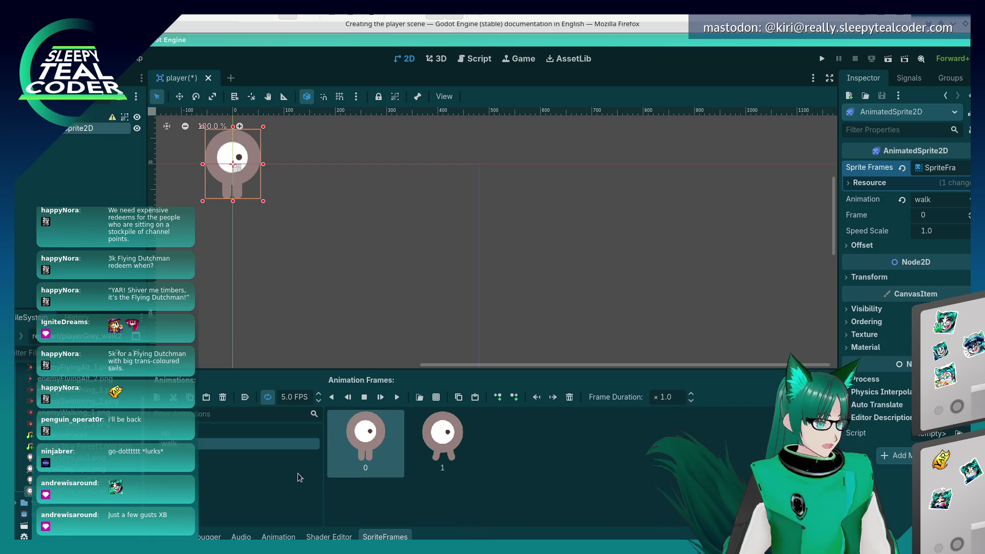
left_click(348, 250)
key("alt+Tab")
scroll(558, 385, "down", 4)
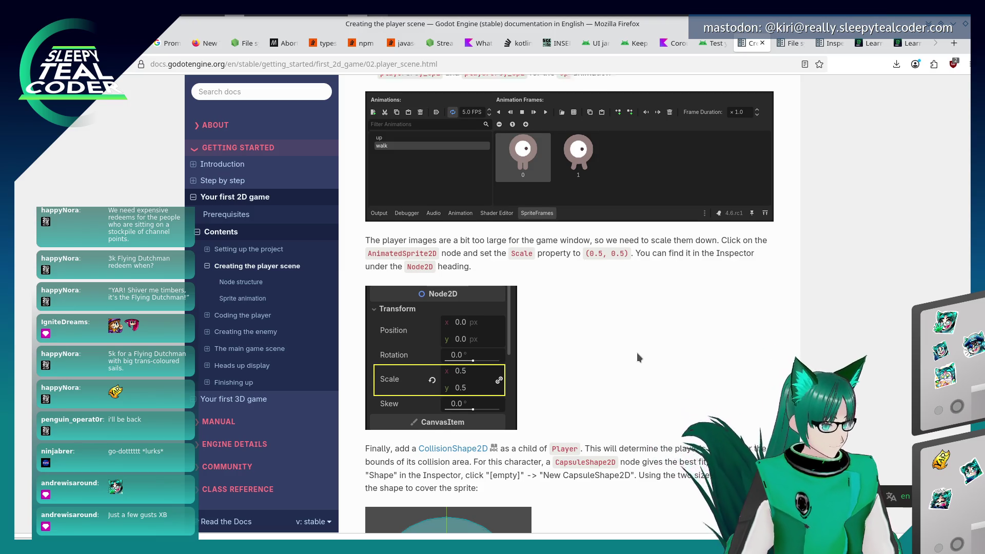
Scroll the docs to the Scale (0.5, 0.5) instruction, then select the Player in Godot
scroll(638, 354, "down", 2)
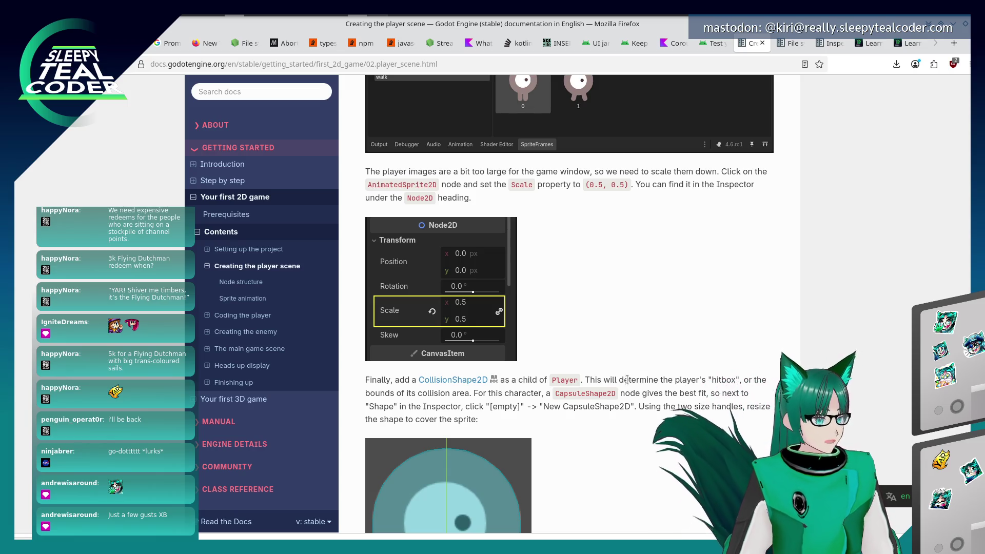
key("alt+Tab")
left_click(236, 168)
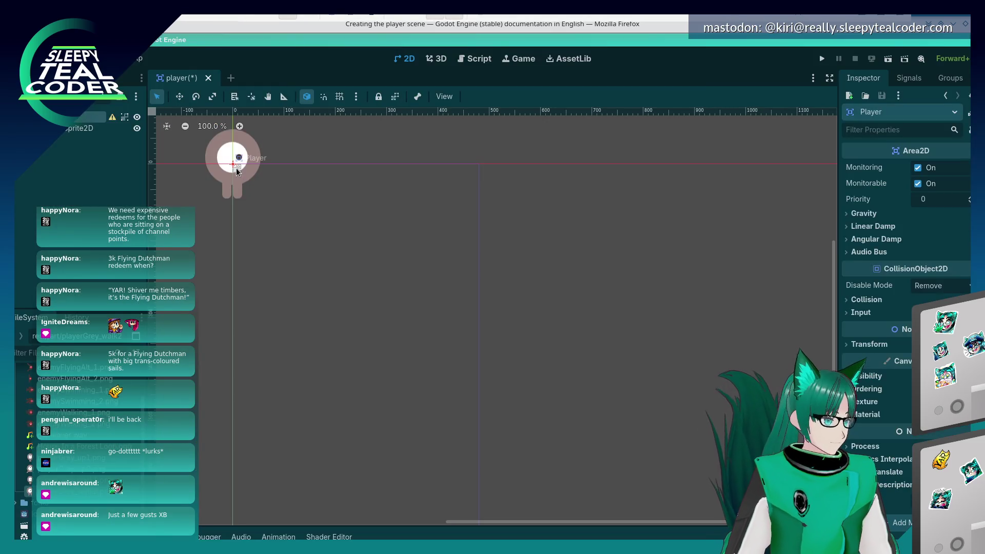
Filter the Player's Inspector for 'scale' and set Transform Scale to 0.5
mouse_move(848, 360)
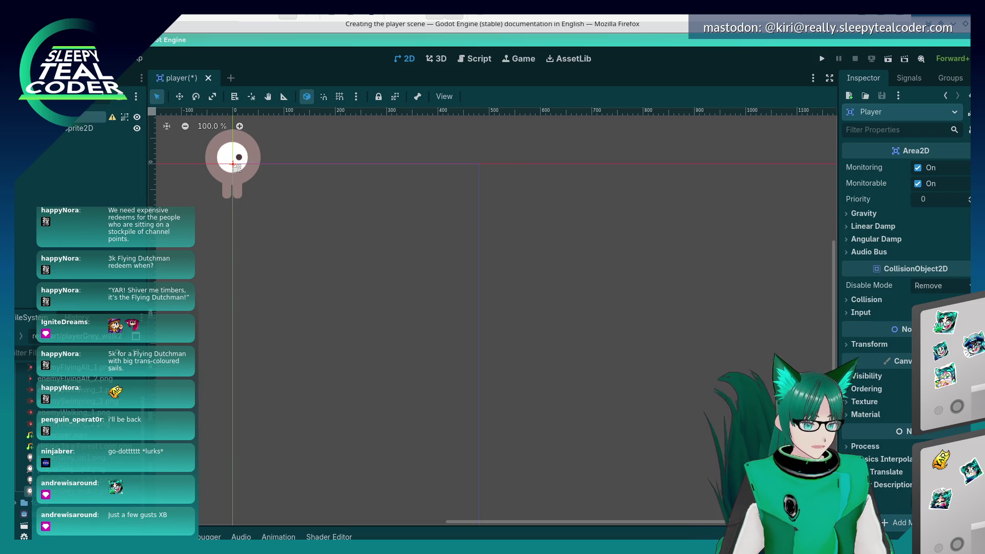
left_click(69, 131)
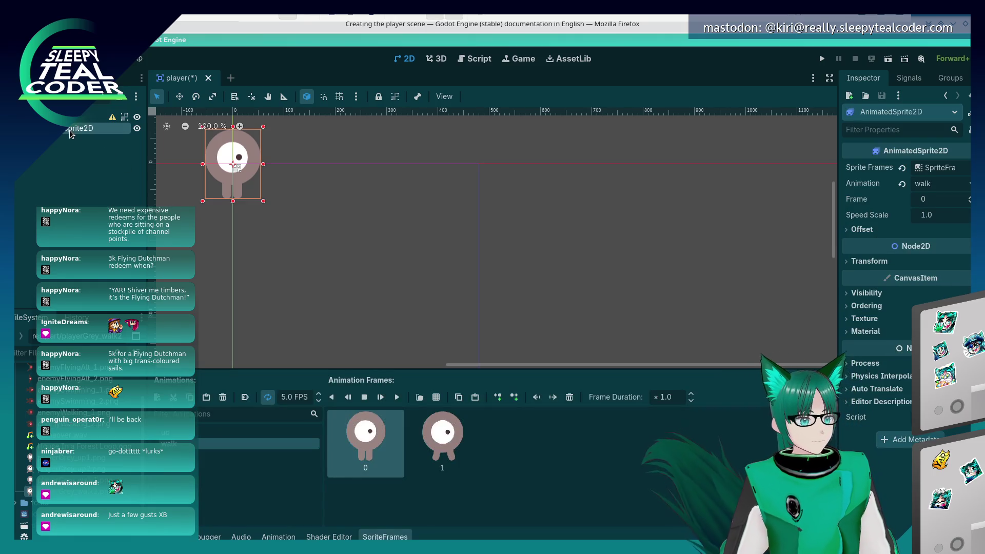
left_click(79, 118)
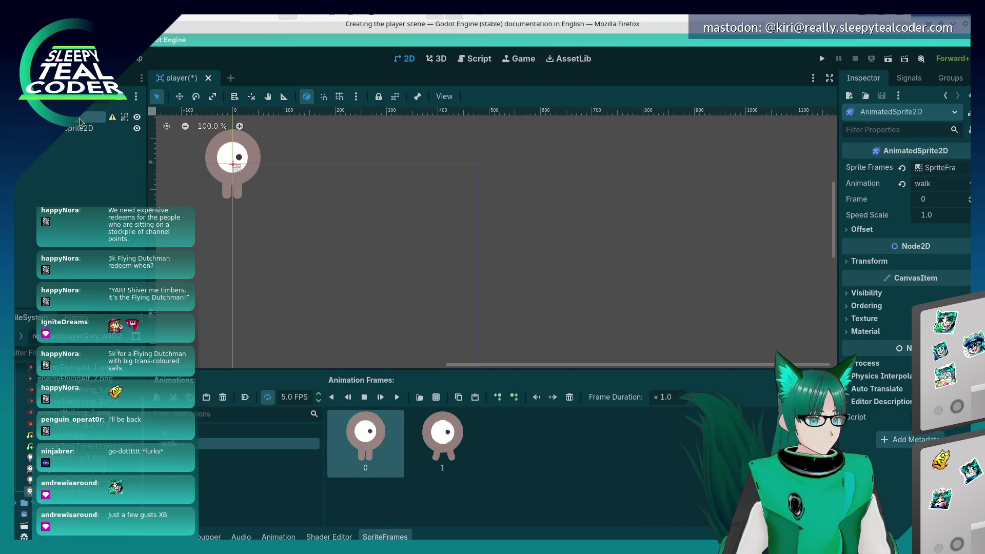
left_click(885, 131)
type("scale")
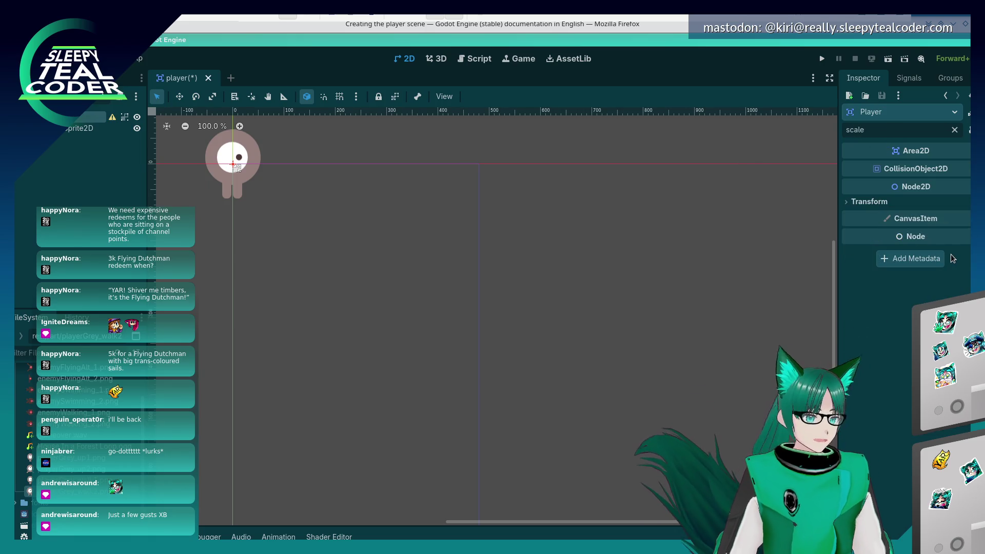
left_click(851, 202)
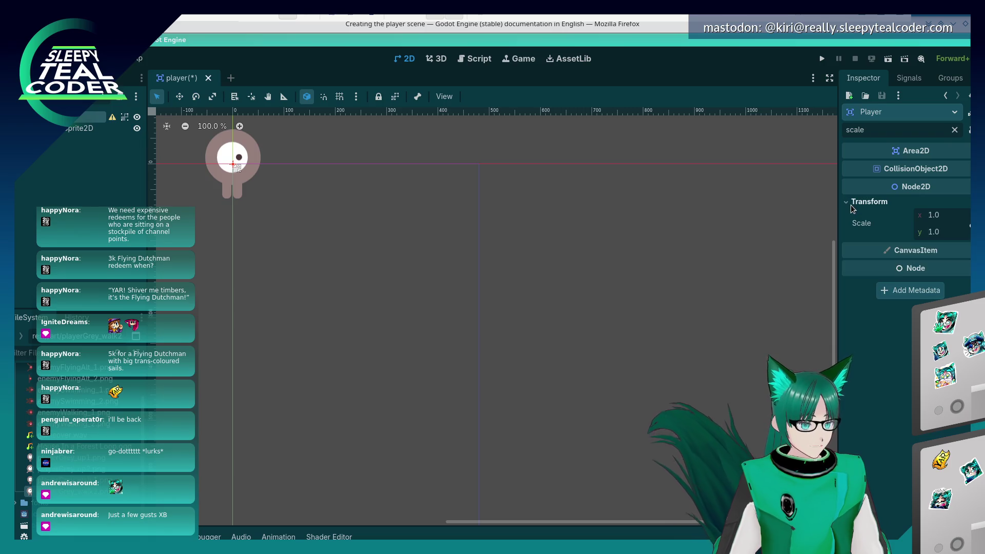
left_click(948, 215)
type("0")
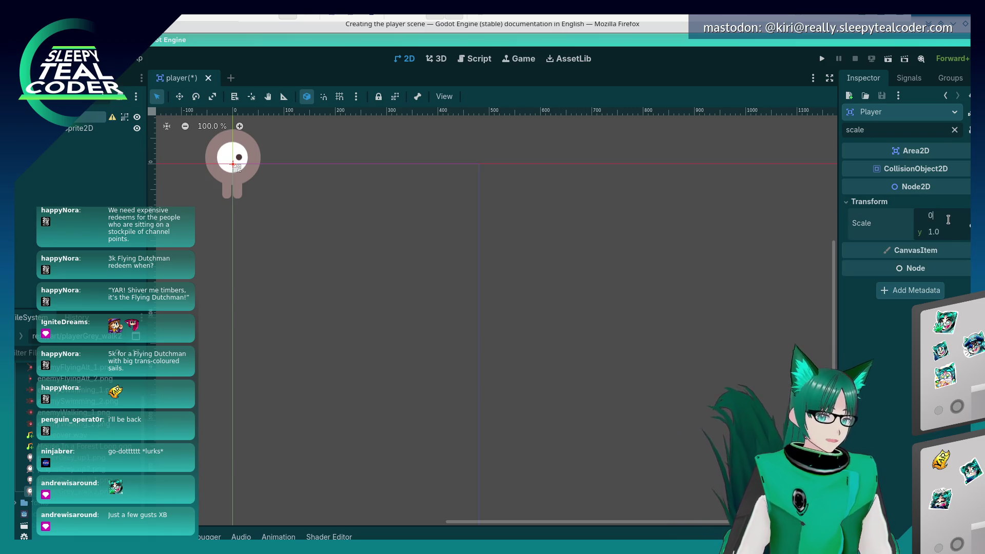
type(".5")
key("Return")
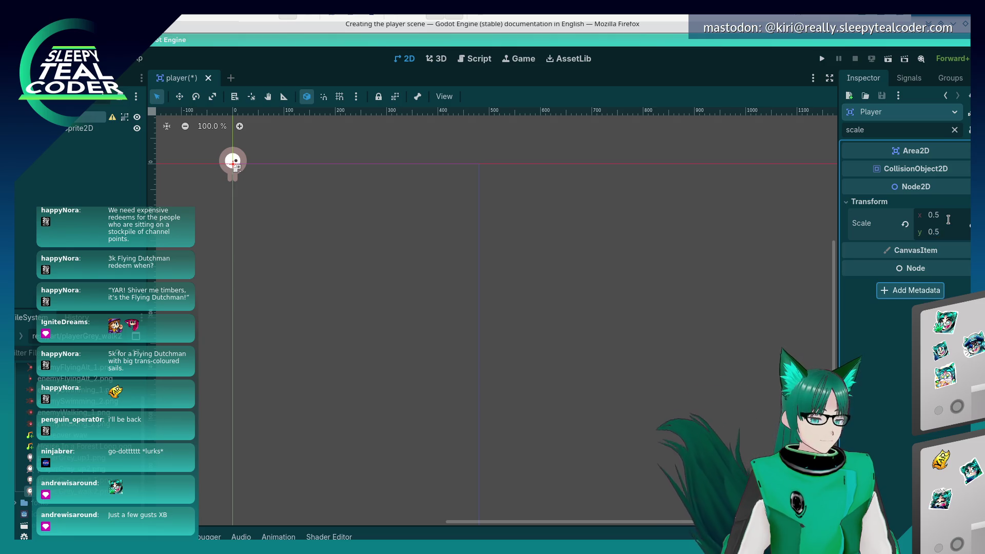
Re-edit the scale fields so the vertical scale is 0.5
left_click(948, 219)
key("Return")
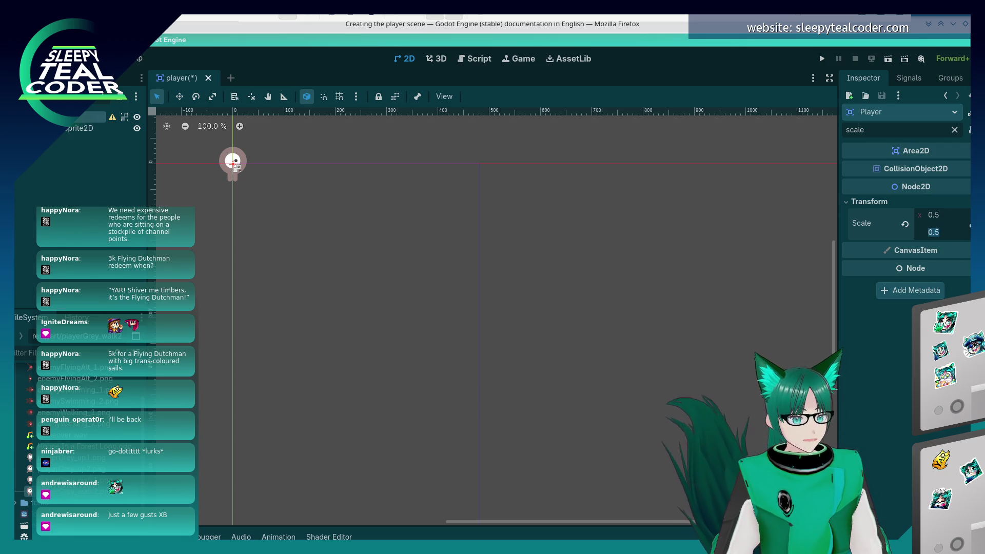
key("Return")
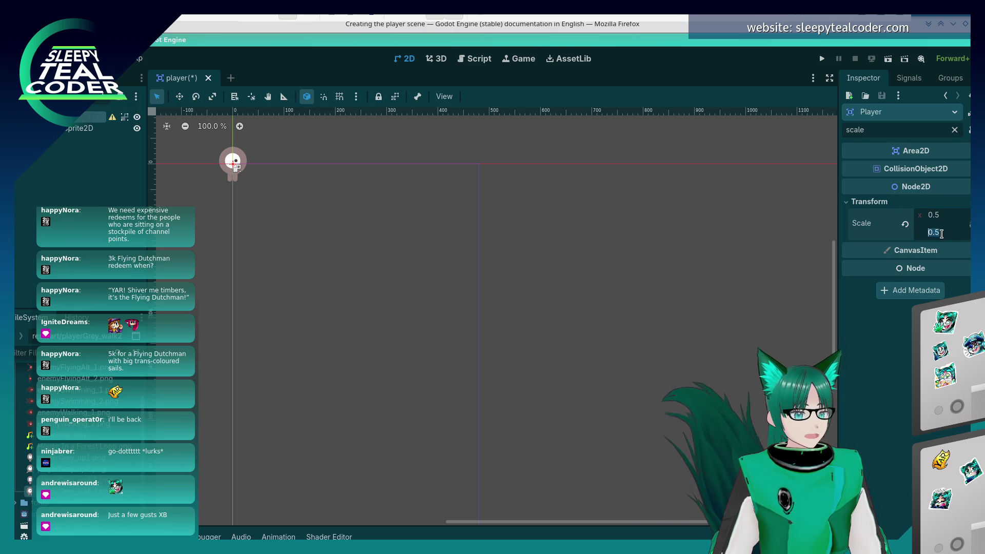
key("BackSpace")
key("BackSpace")
key("BackSpace")
type("2")
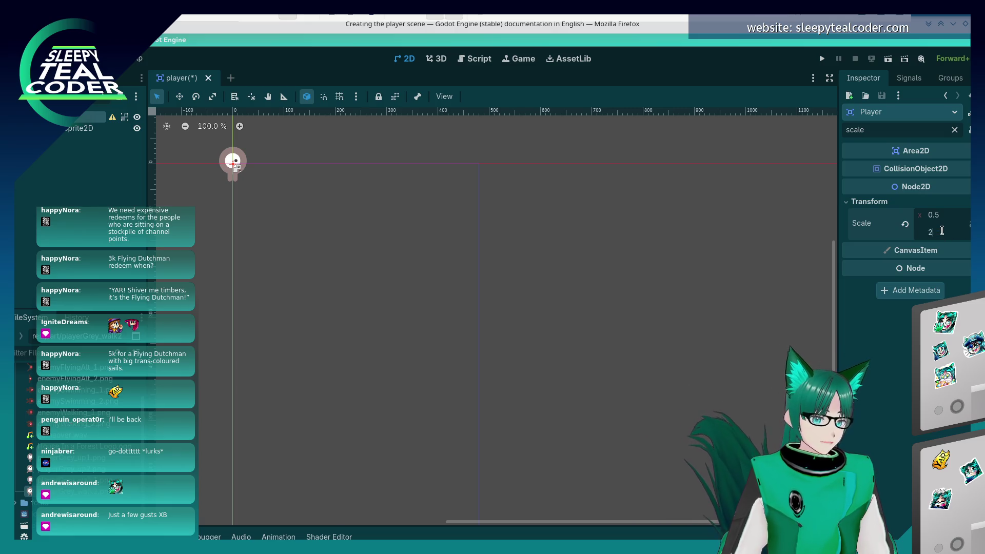
key("shift+Tab")
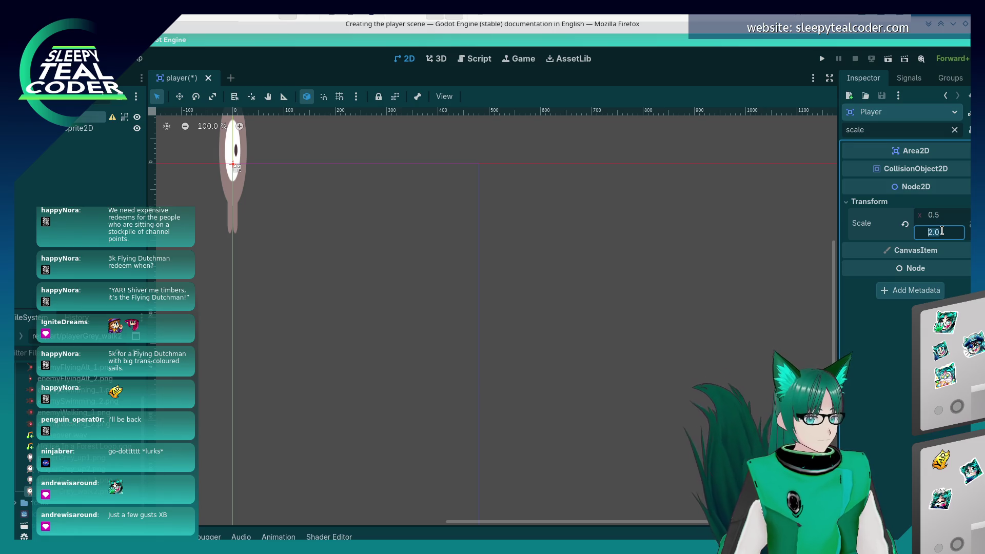
key("Tab")
type("0.5")
key("shift+Tab")
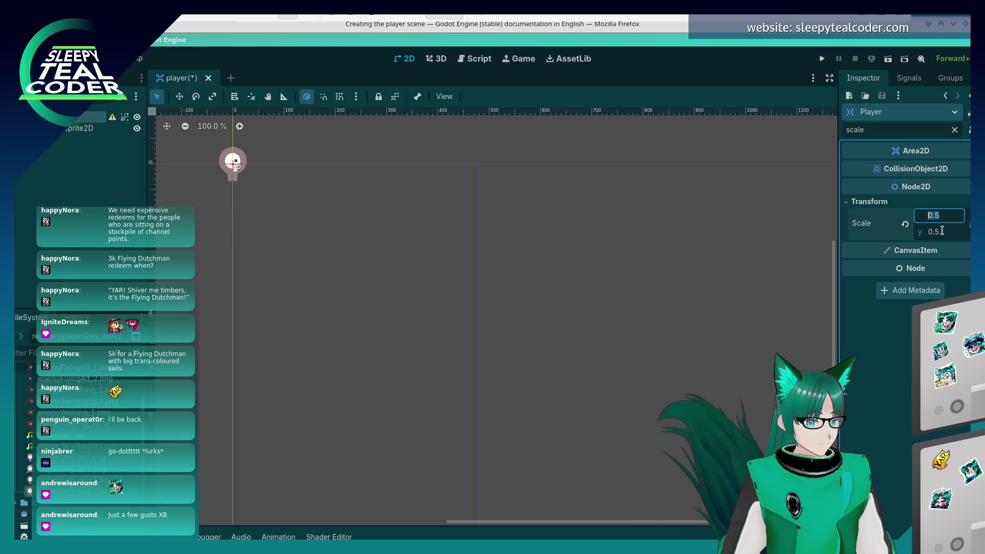
Briefly try a horizontal scale of 2.0, then restore it to 0.5
type("2.0")
key("Tab")
key("shift+Tab")
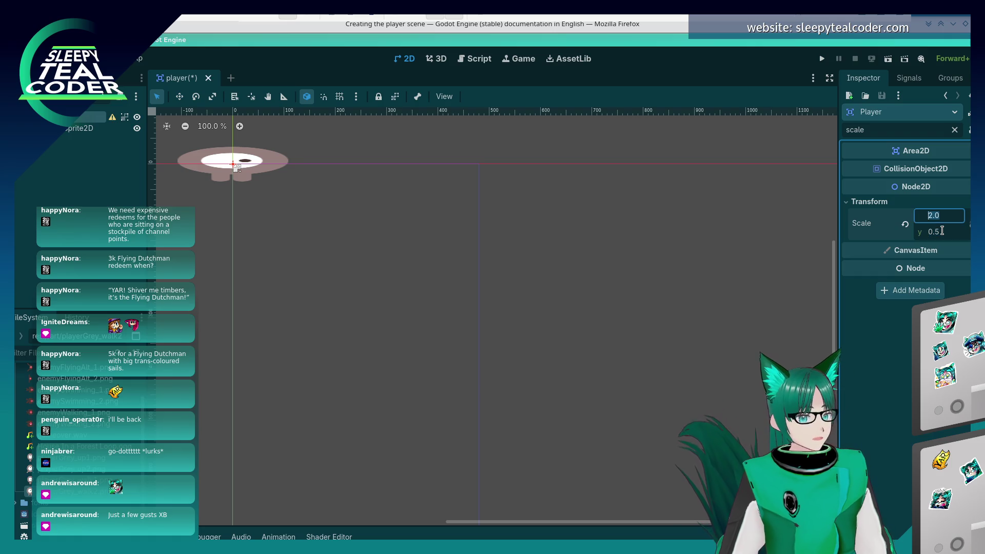
type("0.5")
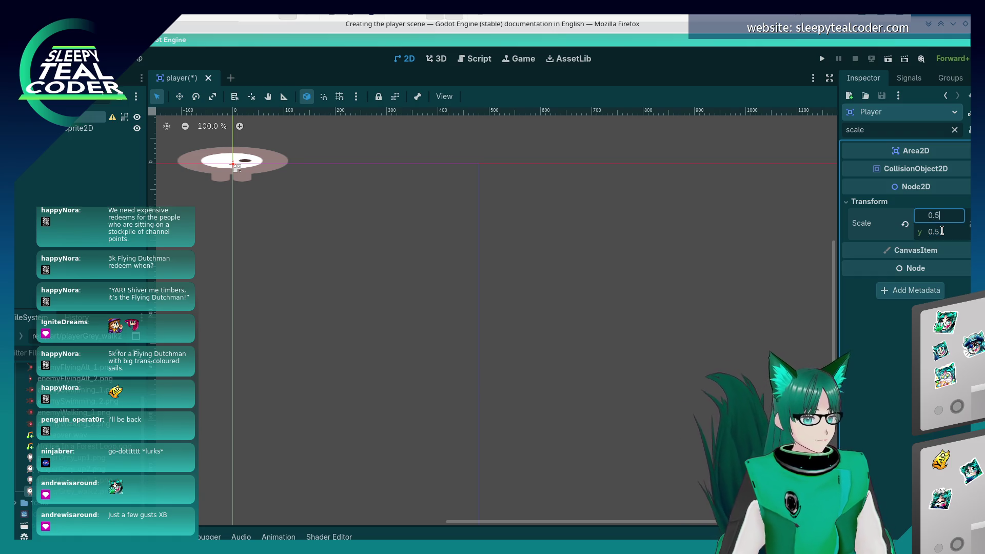
key("Return")
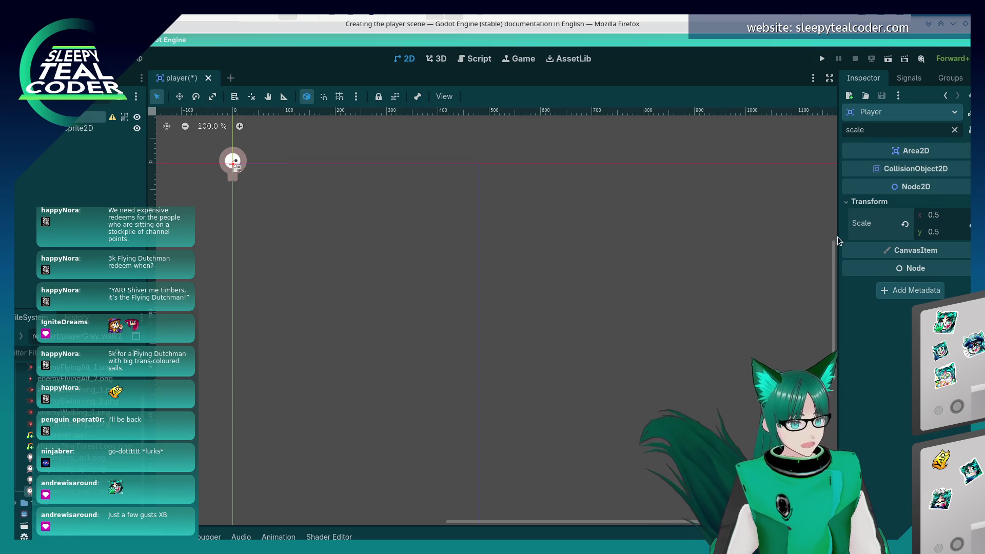
left_click(564, 260)
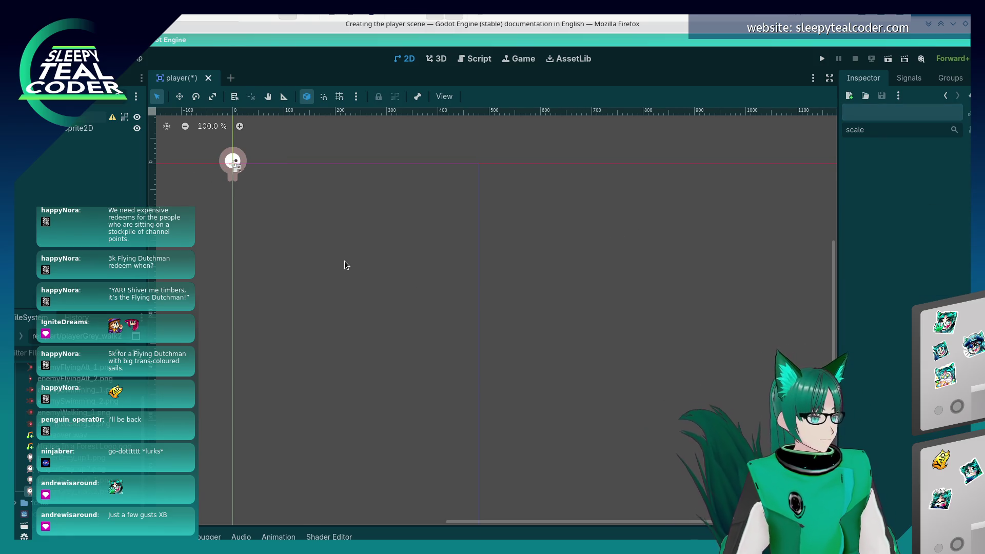
key("alt+Tab")
Scroll the docs to the CollisionShape2D hitbox paragraph, then return to Godot
scroll(489, 291, "down", 1)
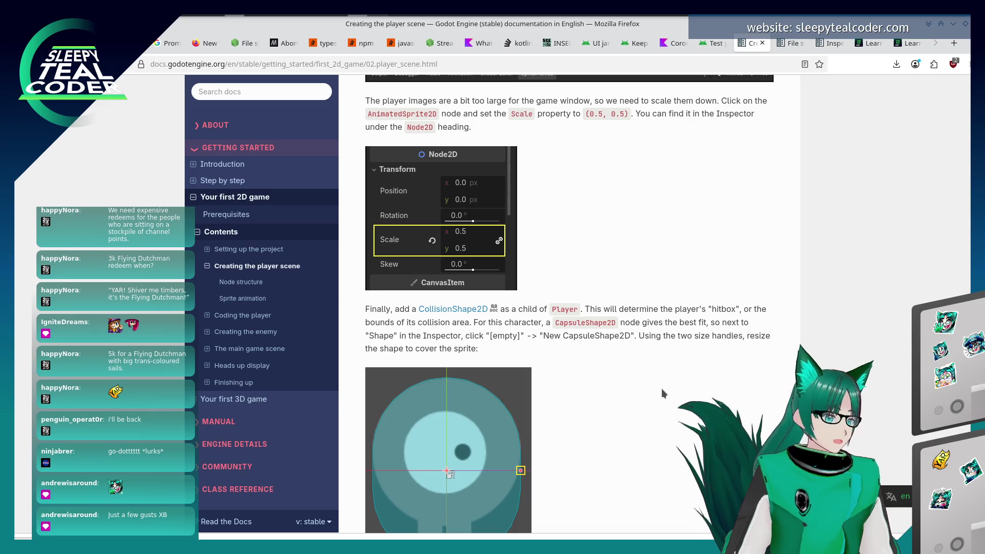
scroll(654, 386, "down", 2)
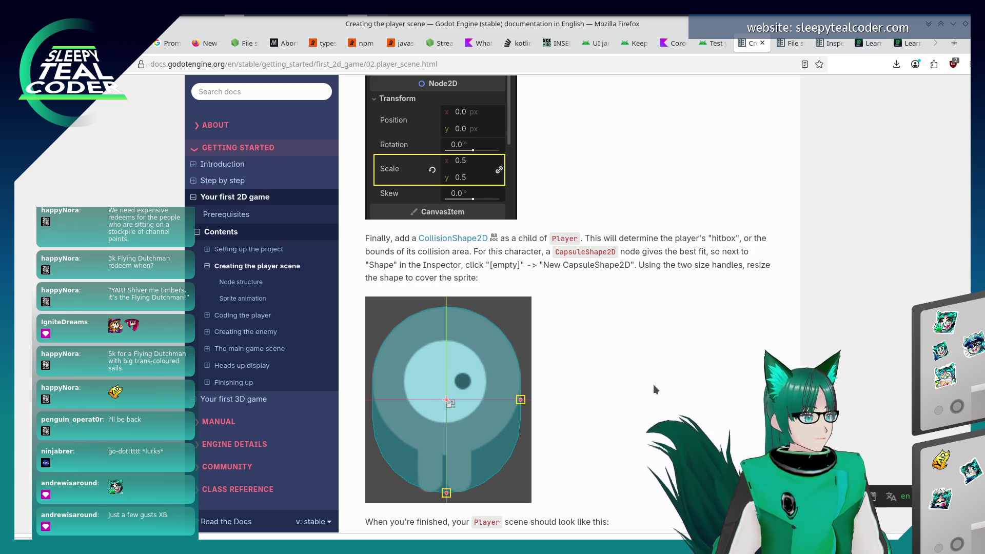
key("alt+Tab")
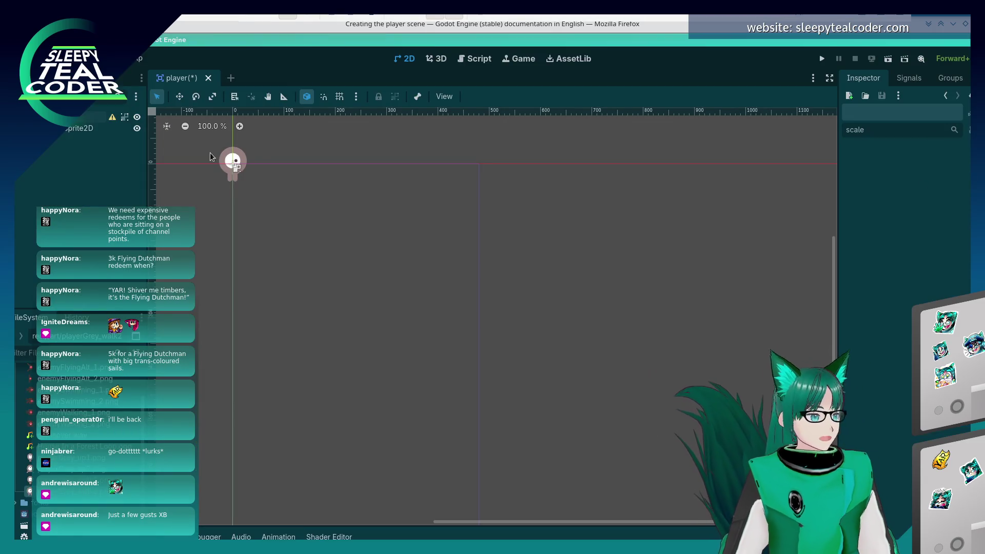
Filter the Player's Inspector for 'coll', inspect the Collision properties, then clear the filter
left_click(235, 168)
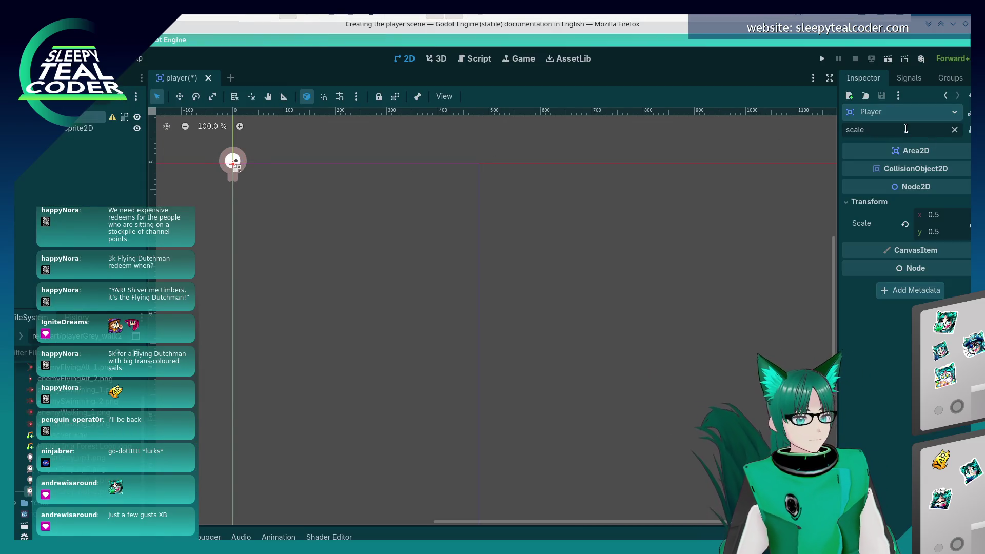
type("coll")
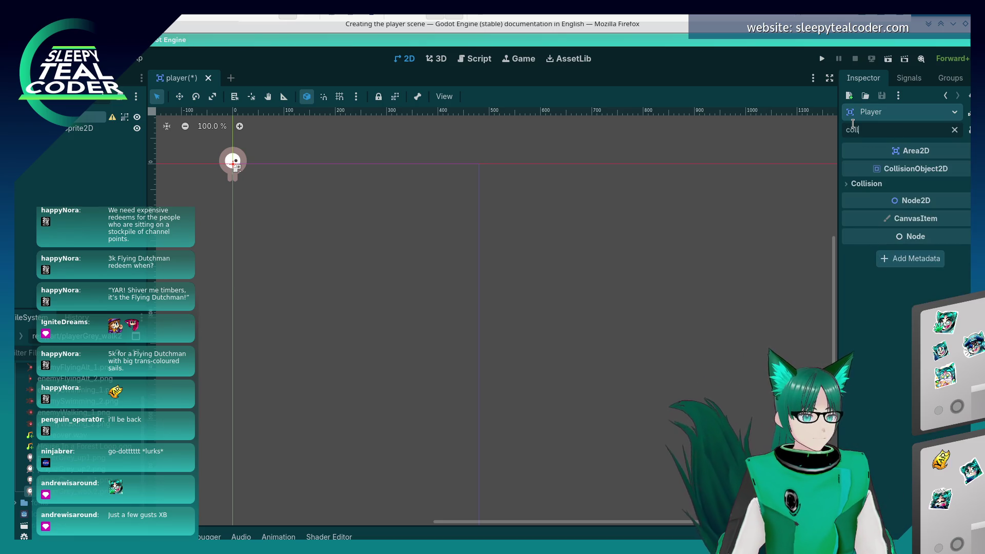
left_click(847, 186)
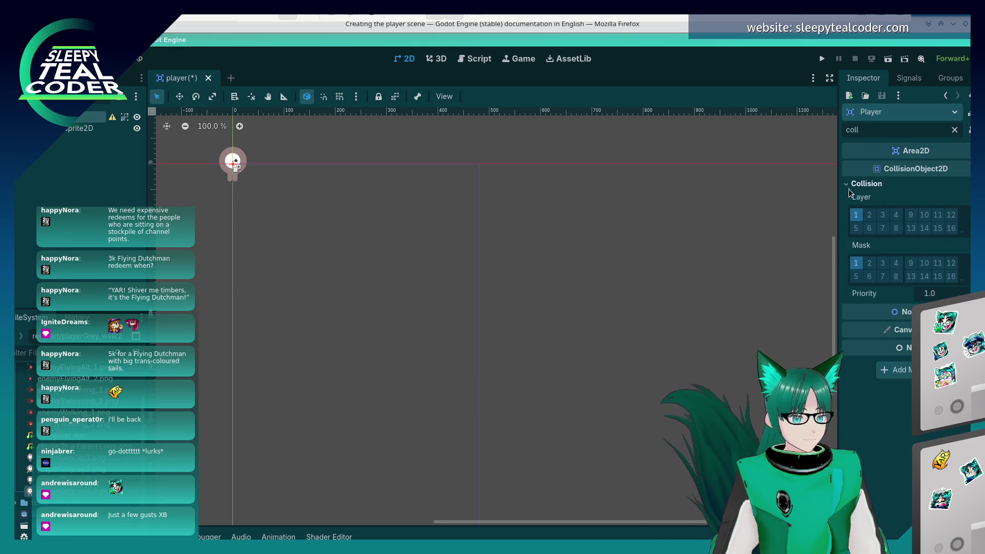
left_click(848, 188)
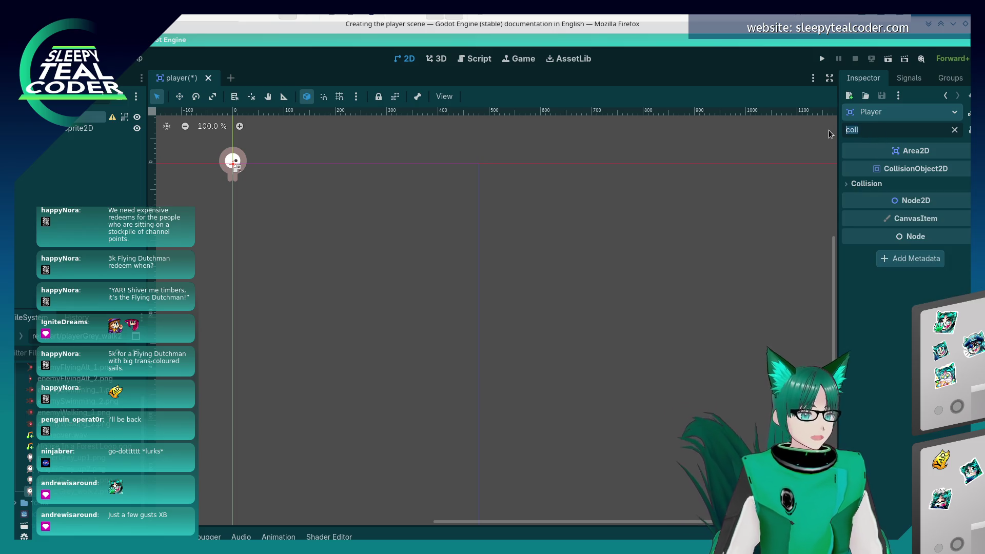
key("BackSpace")
key("BackSpace")
key("BackSpace")
key("alt+Tab")
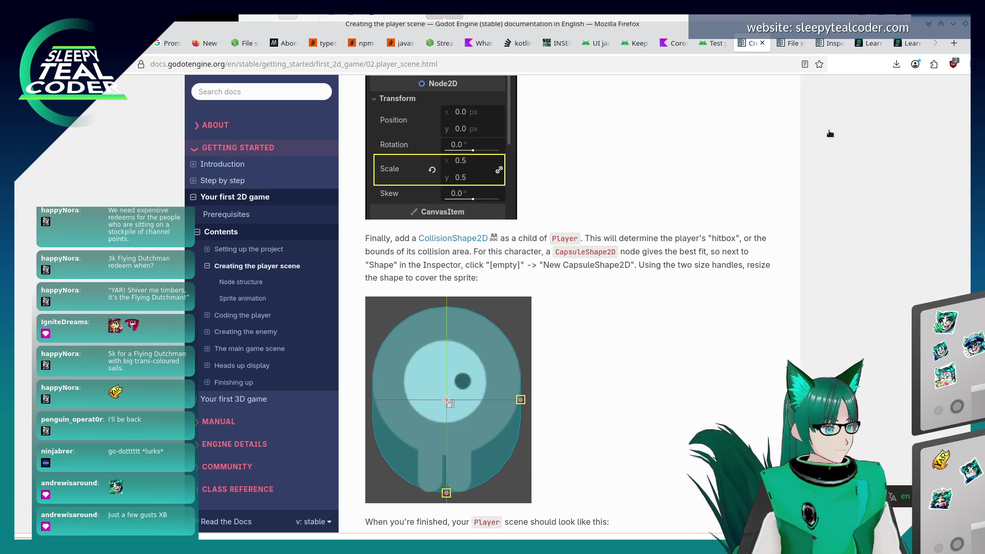
key("alt+Tab")
Filter the Inspector for 'shape', clear it, and select the AnimatedSprite2D node
type("s")
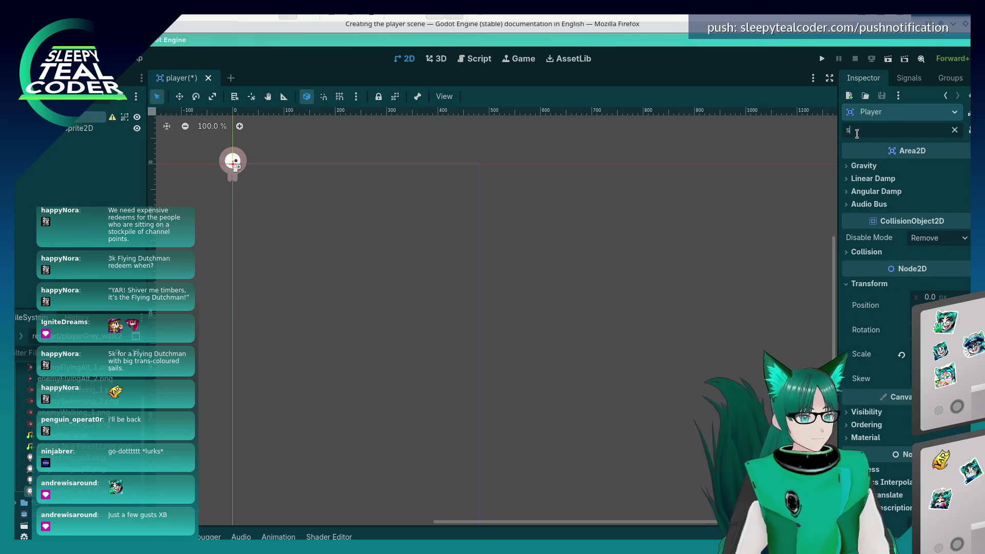
type("hape")
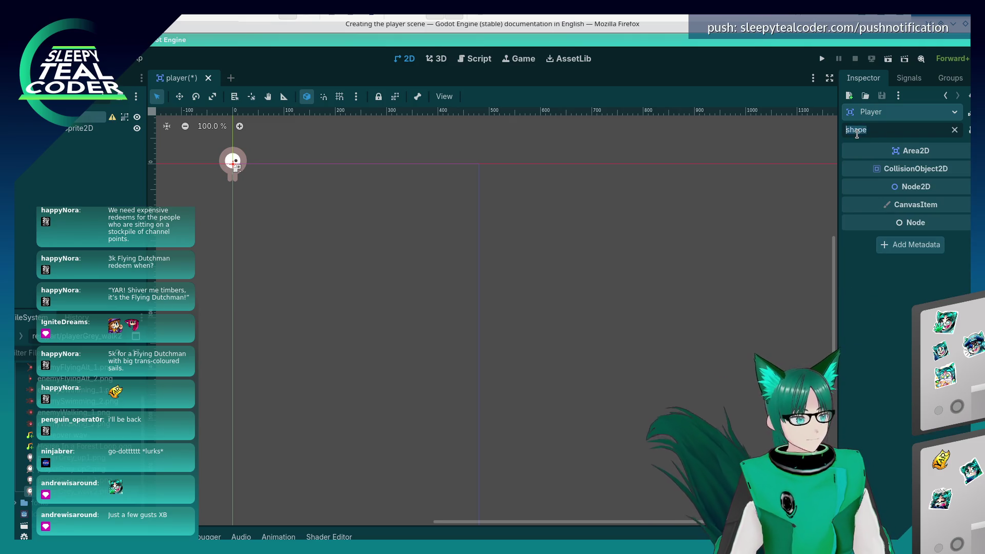
key("BackSpace")
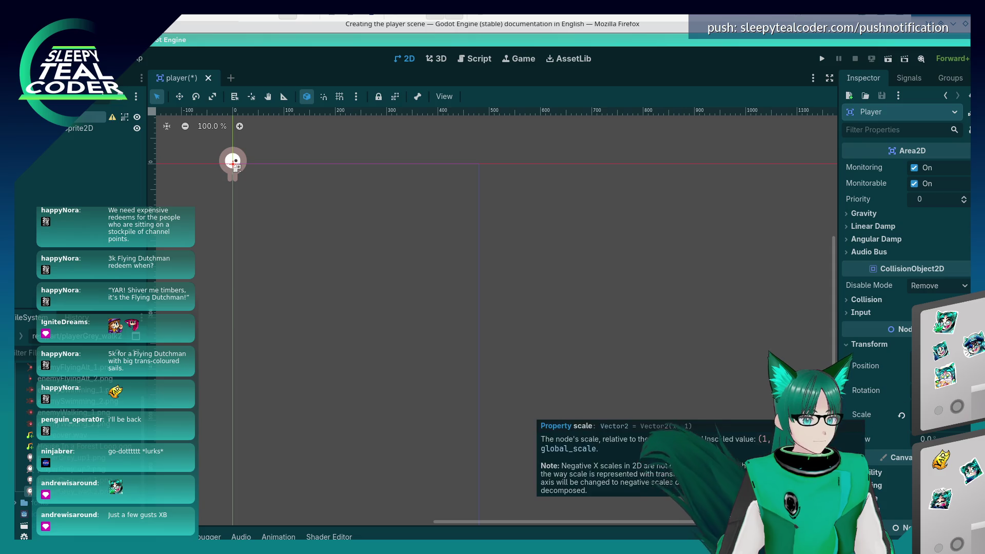
scroll(869, 414, "down", 3)
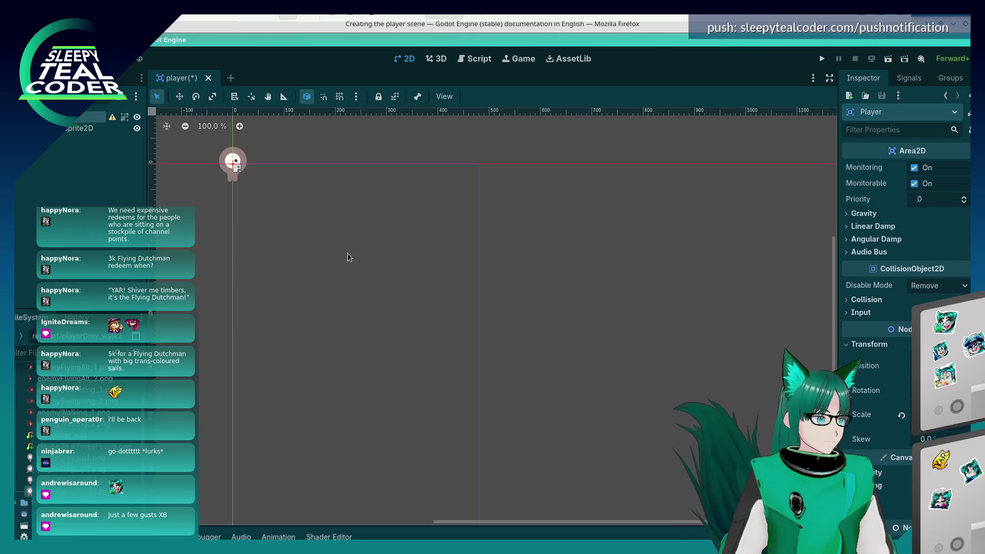
left_click(77, 128)
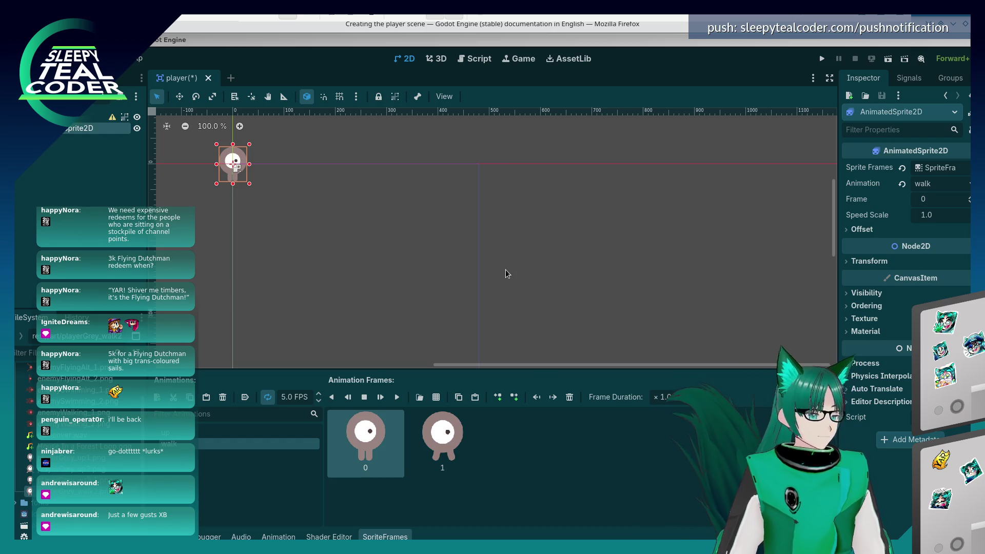
key("alt+Tab")
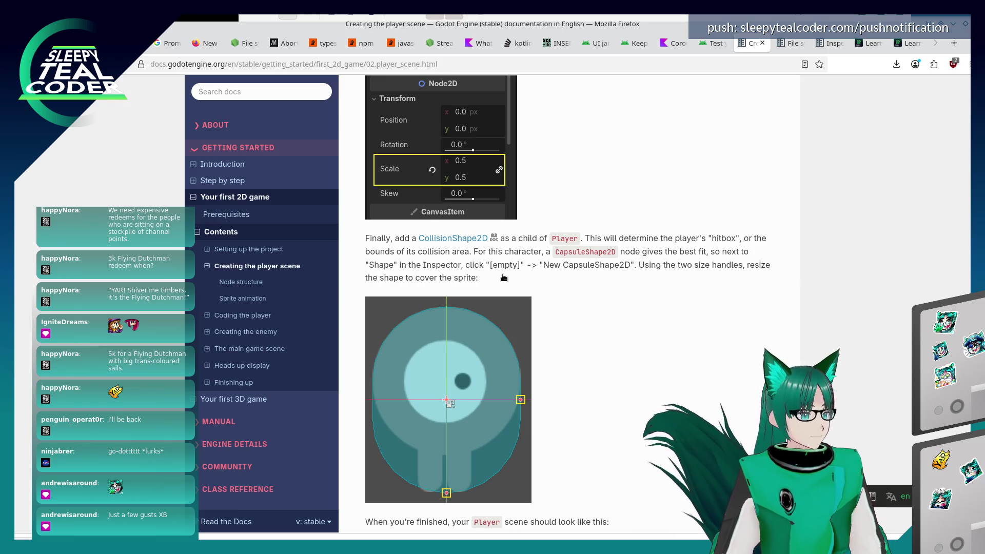
Select the Player node in Godot, then go back to the docs
key("alt+Tab")
left_click(541, 267)
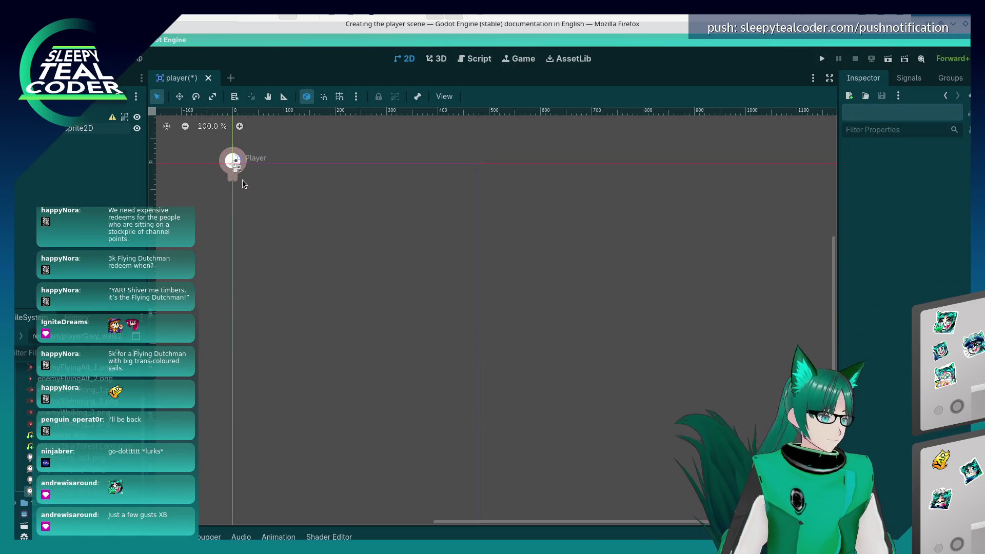
left_click(229, 181)
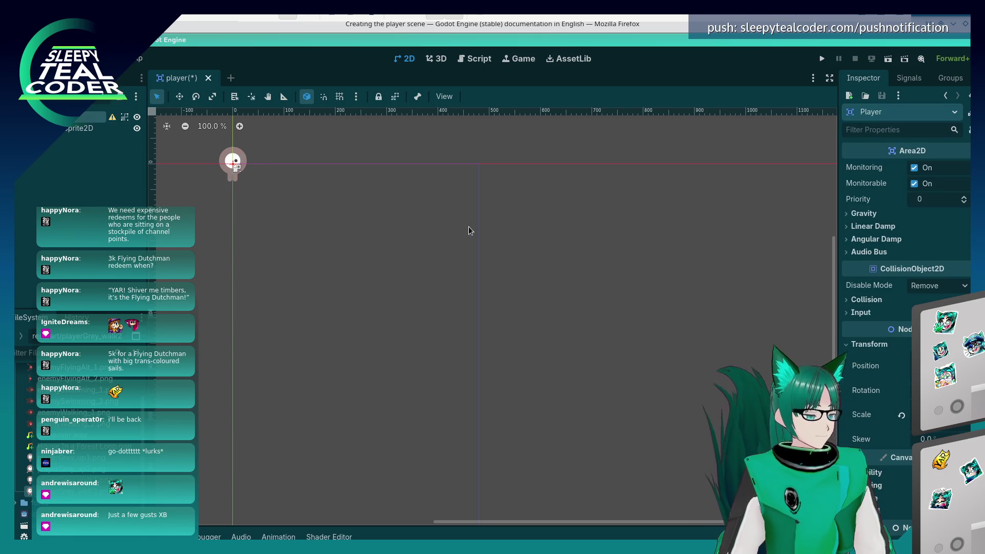
key("alt+Tab")
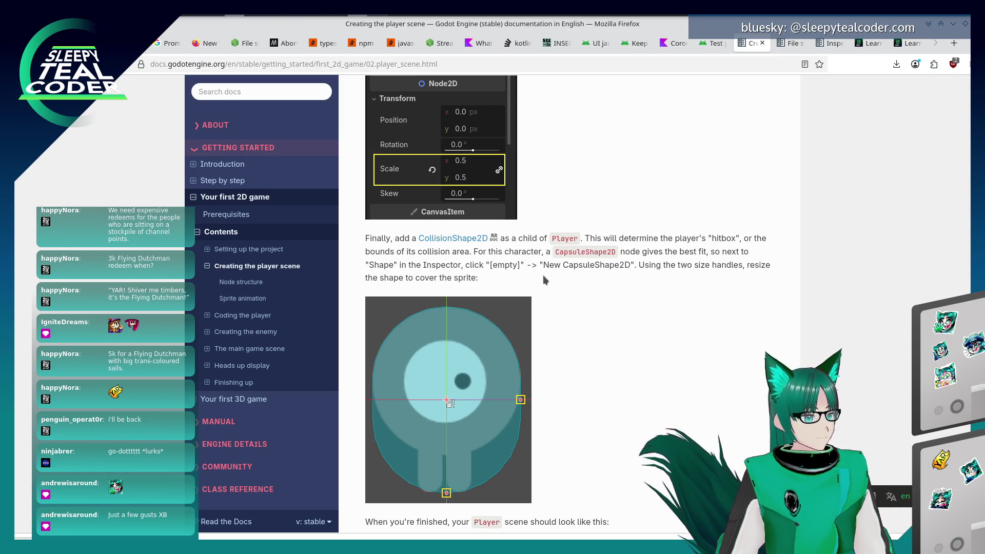
Check the docs' Player, AnimatedSprite2D, CollisionShape2D scene tree image and return to Godot
key("alt+Tab")
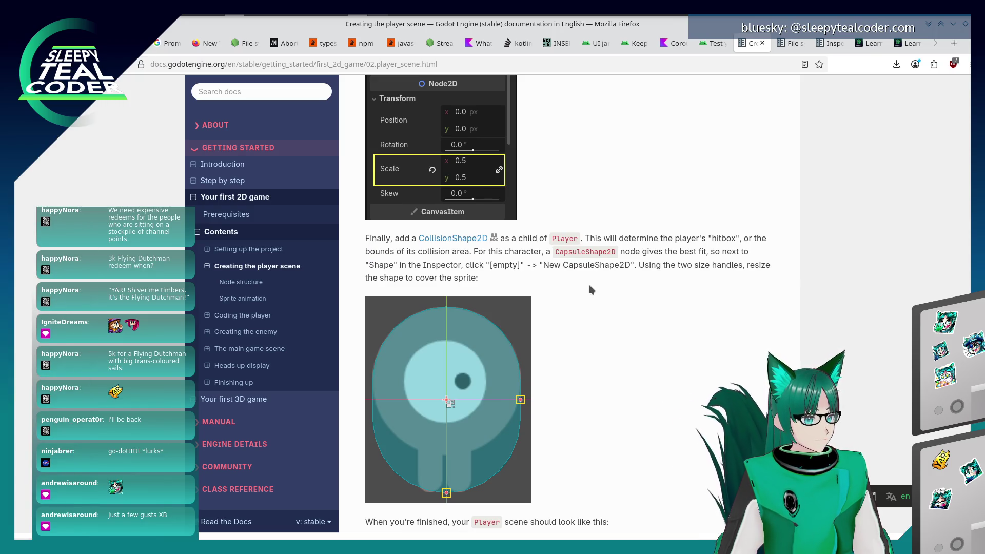
scroll(590, 290, "down", 3)
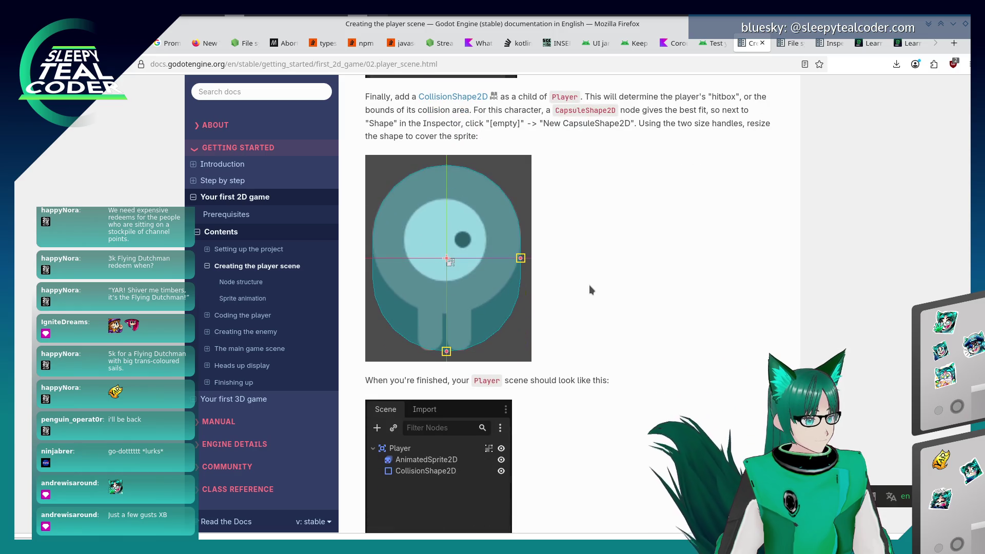
scroll(590, 290, "up", 2)
scroll(590, 287, "up", 1)
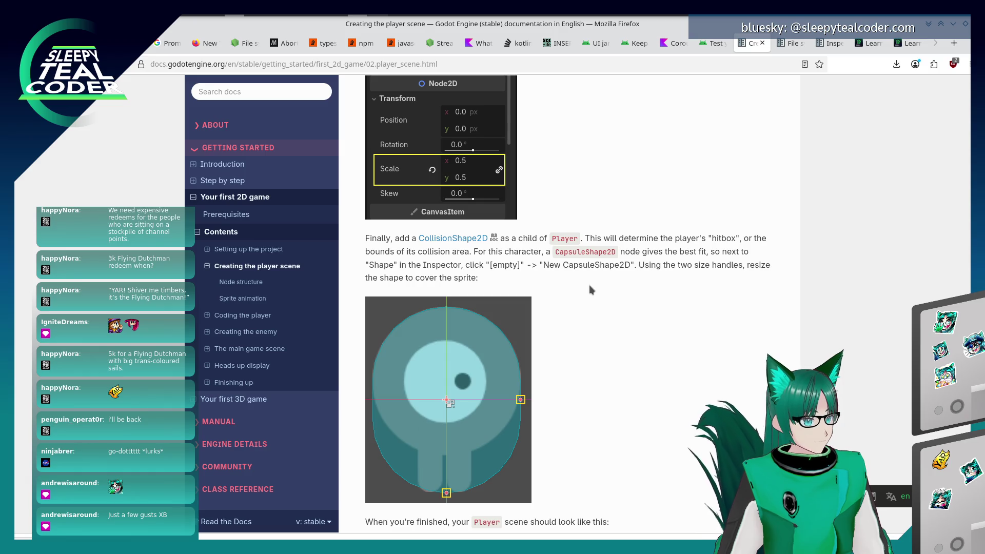
key("alt+Tab")
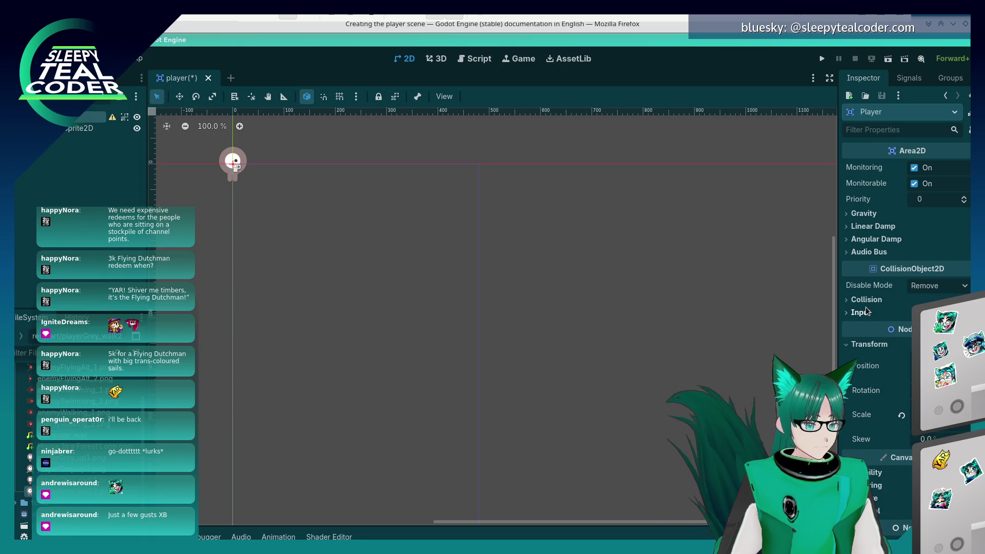
left_click(848, 307)
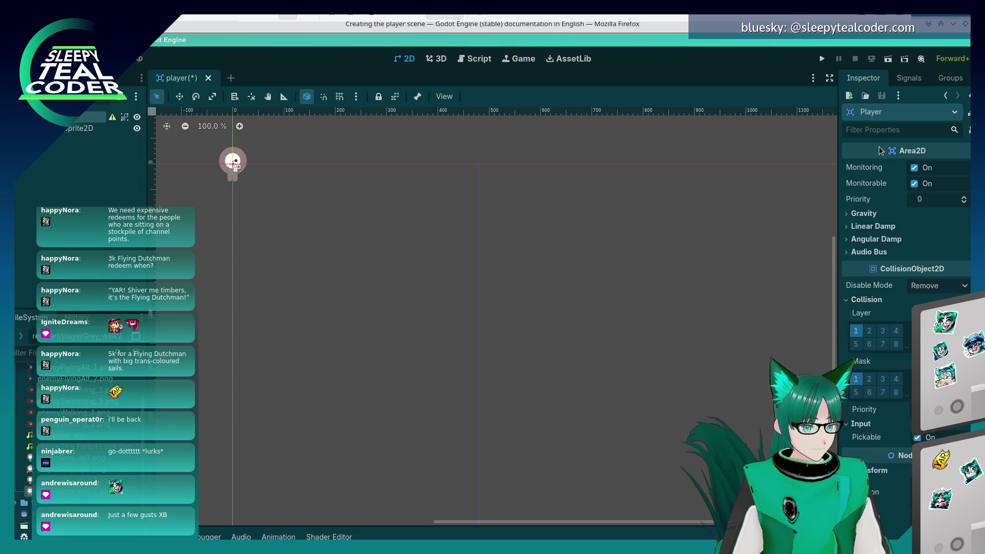
type("pr")
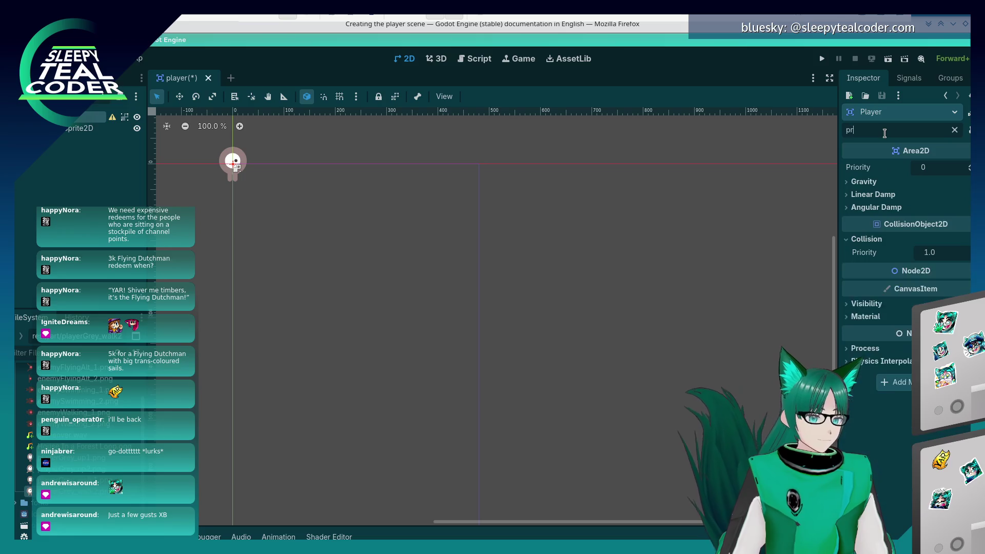
type("ioriShape")
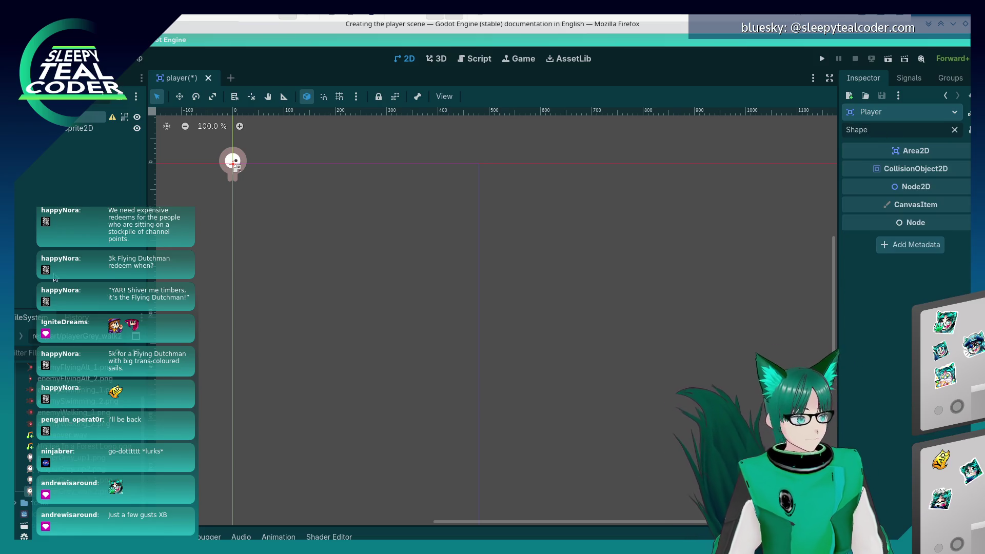
left_click(82, 128)
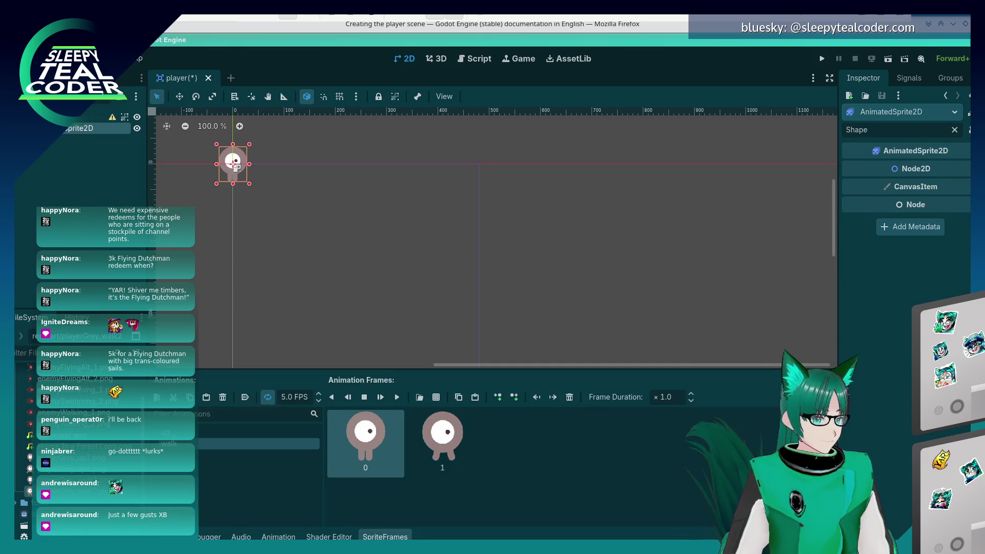
left_click(87, 117)
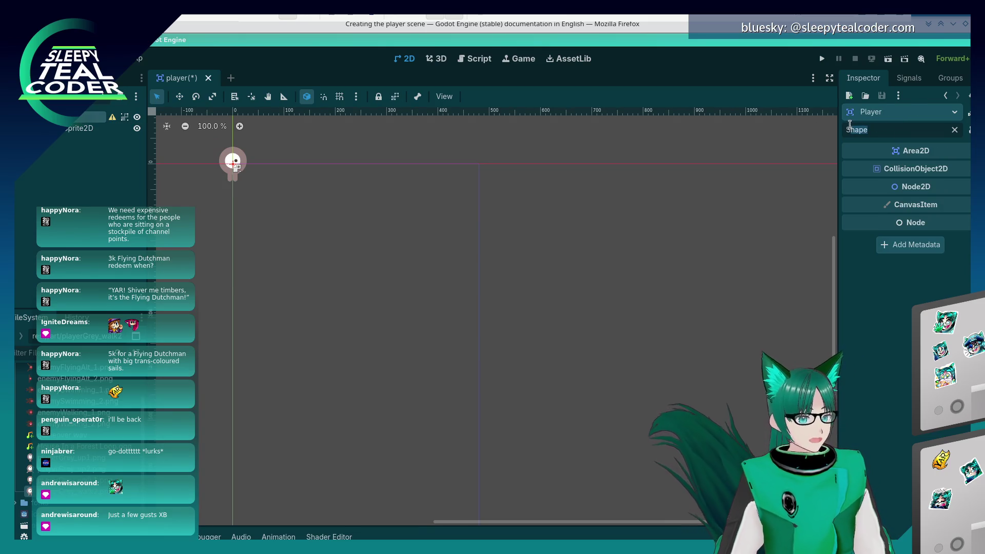
double_click(873, 131)
key("BackSpace")
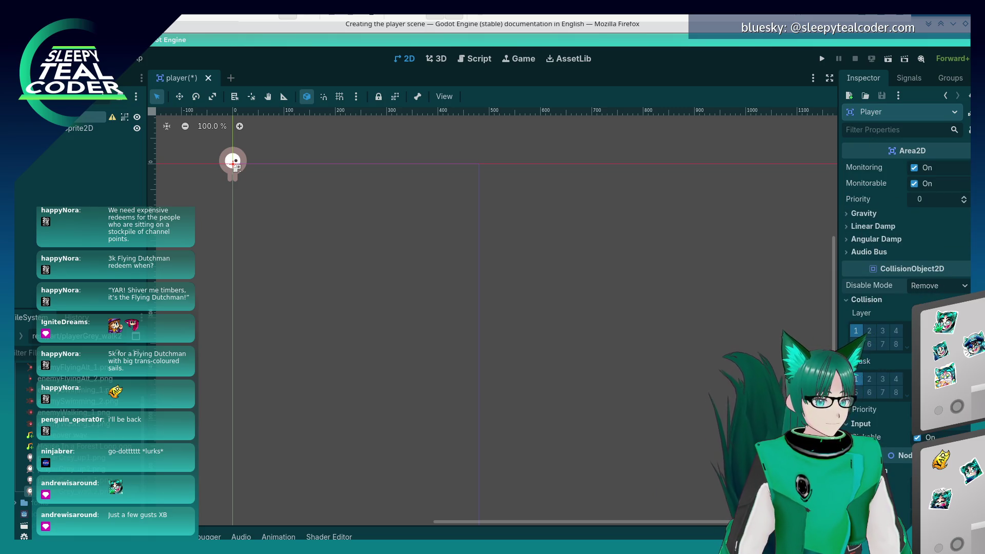
scroll(905, 288, "down", 8)
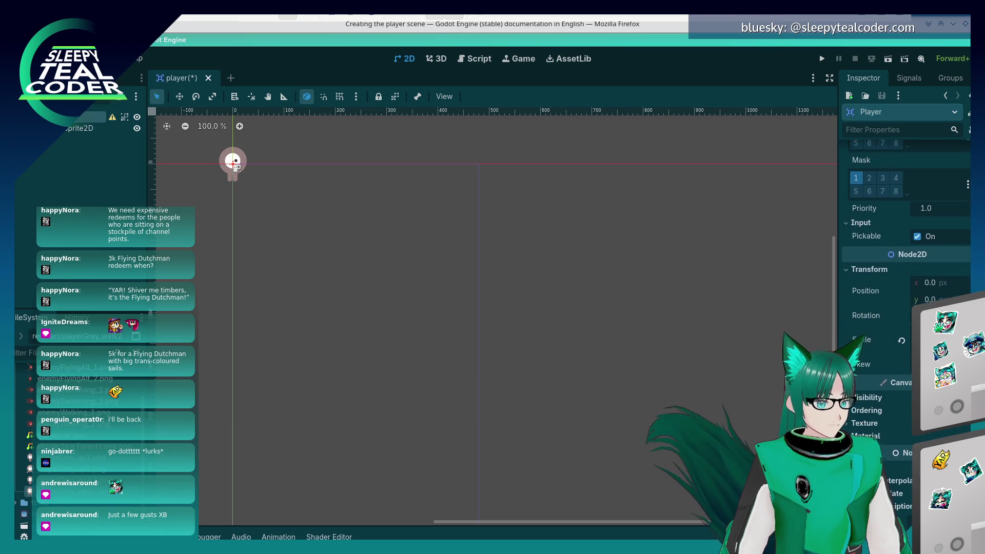
scroll(906, 288, "down", 1)
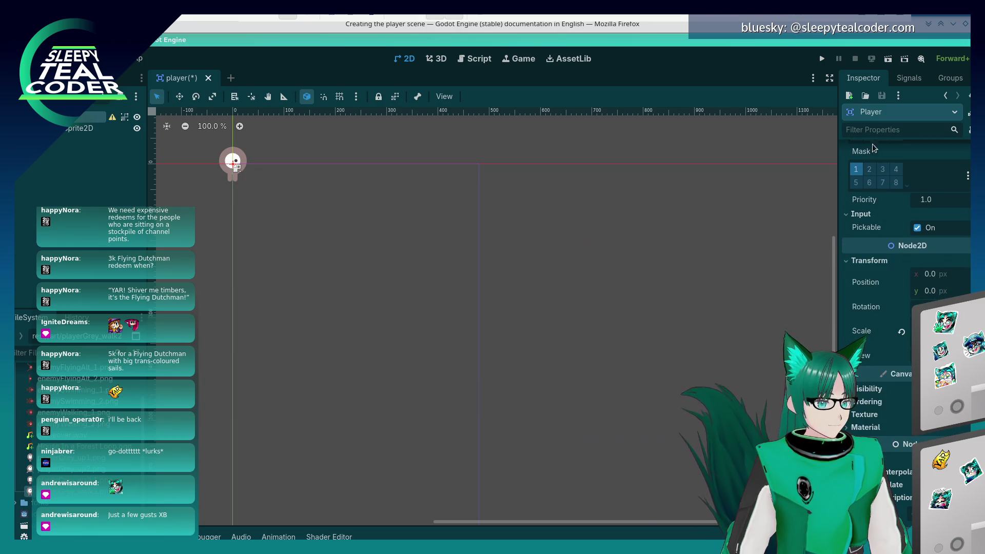
type("coll")
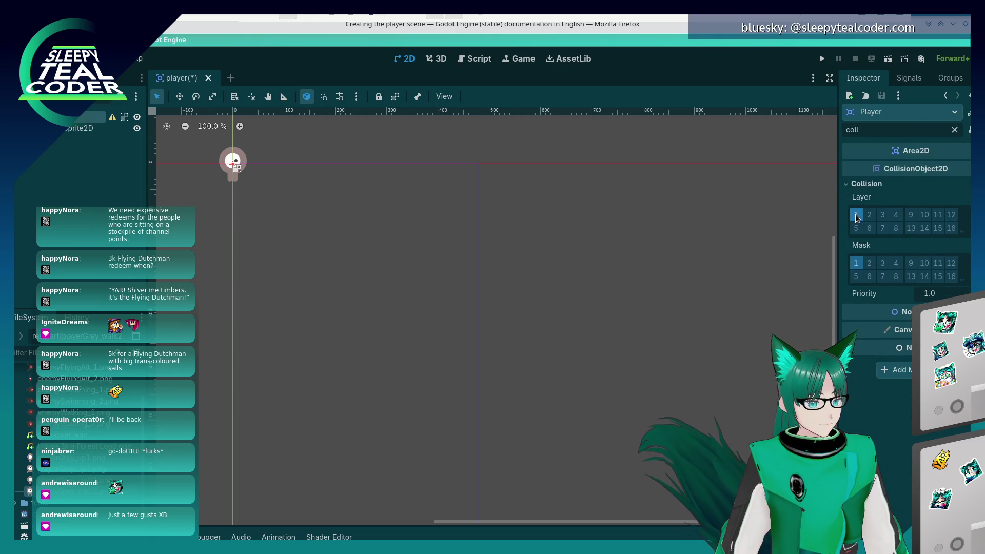
left_click(962, 277)
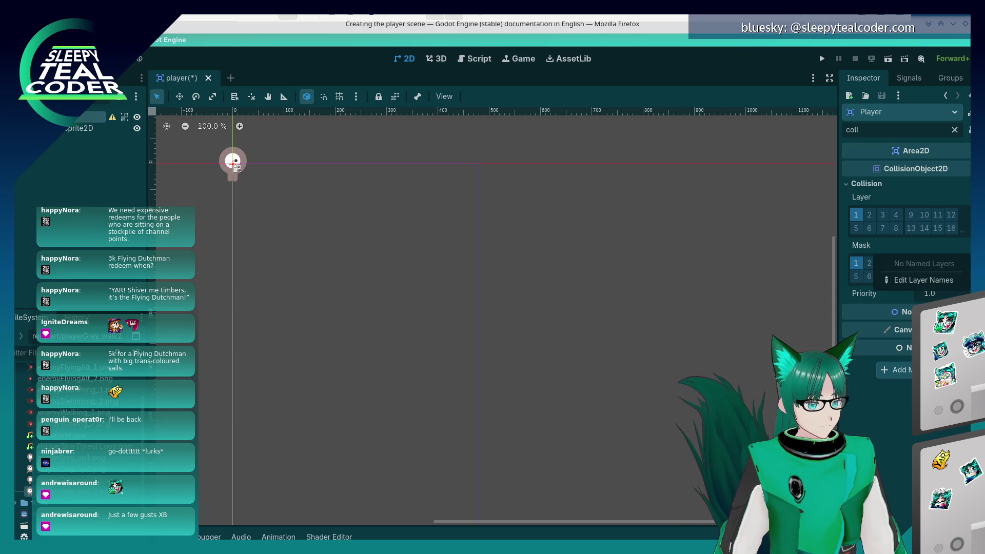
key("Escape")
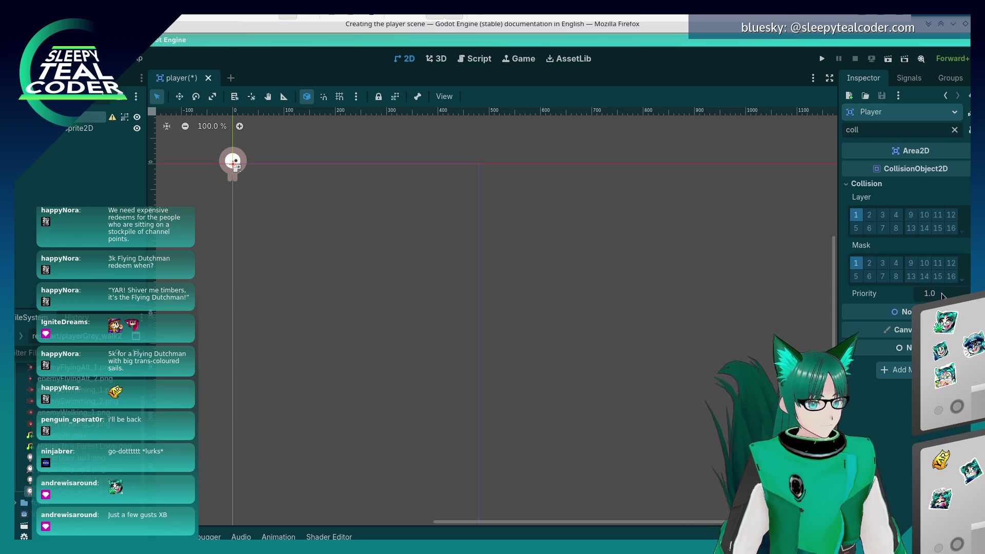
key("BackSpace")
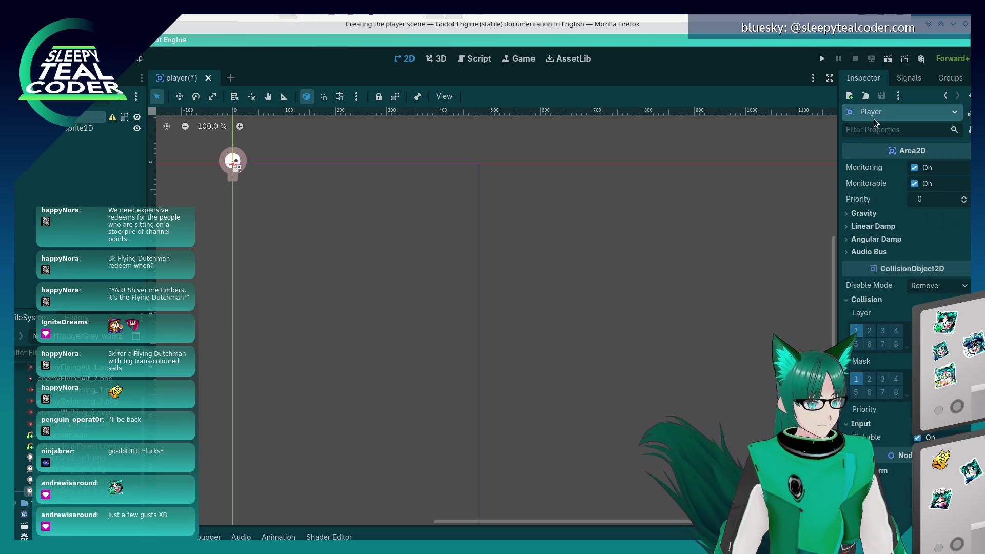
left_click(963, 91)
key("Escape")
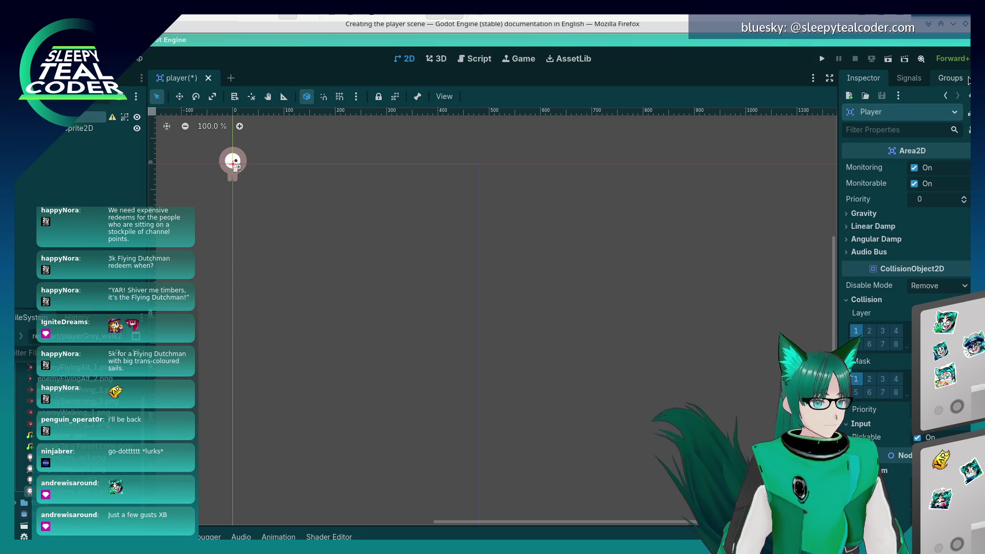
key("alt+Tab")
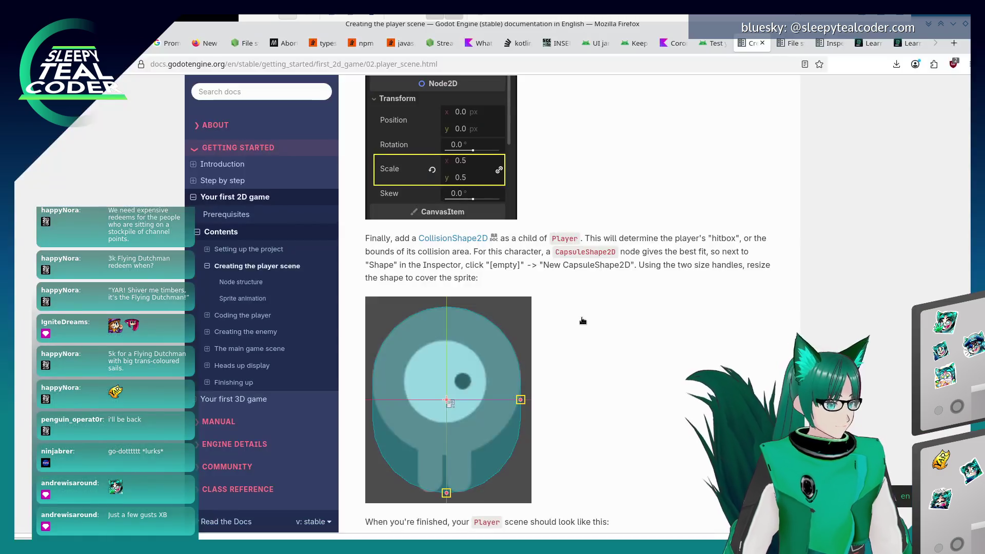
scroll(585, 334, "up", 2)
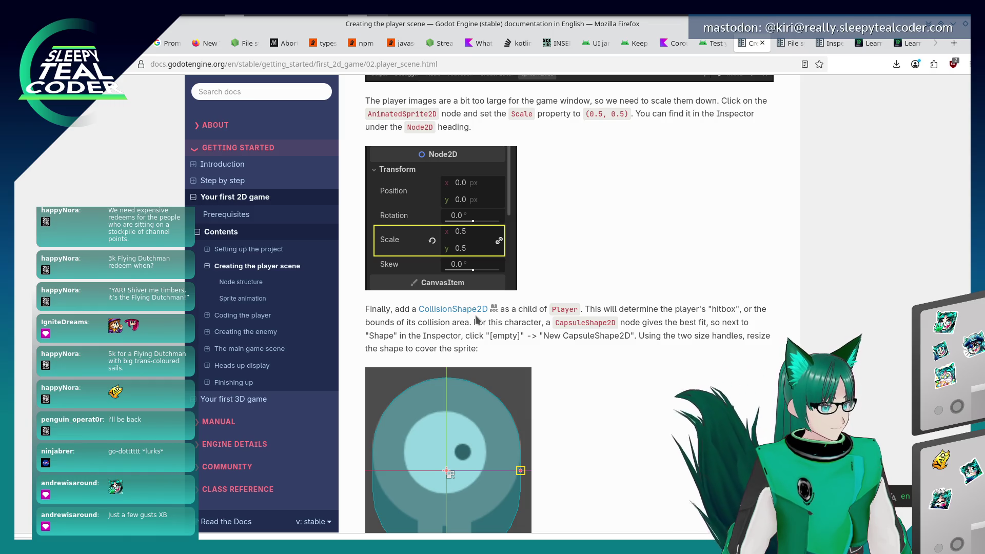
key("alt+Tab")
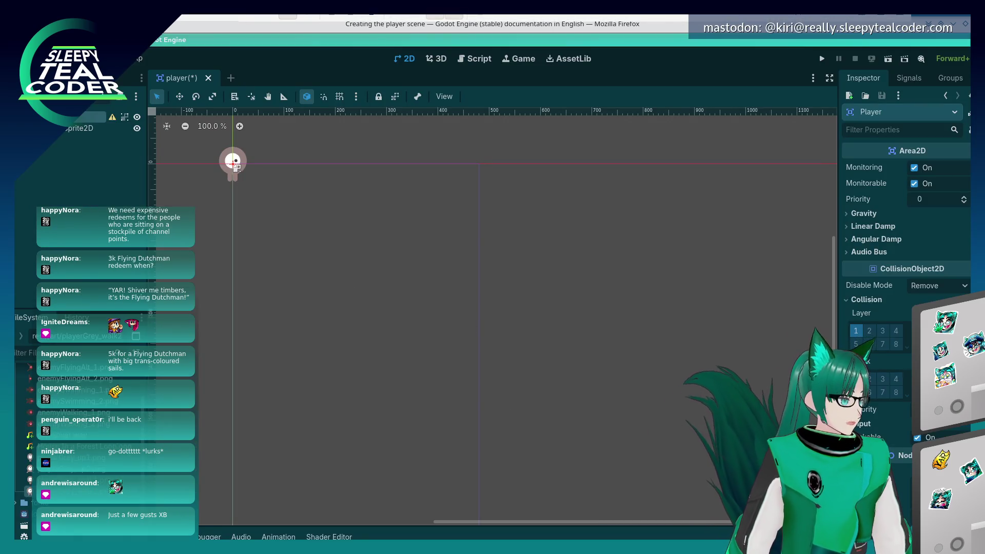
right_click(54, 121)
Add a CollisionShape2D child to Player and assign it a new CapsuleShape2D shape
left_click(75, 133)
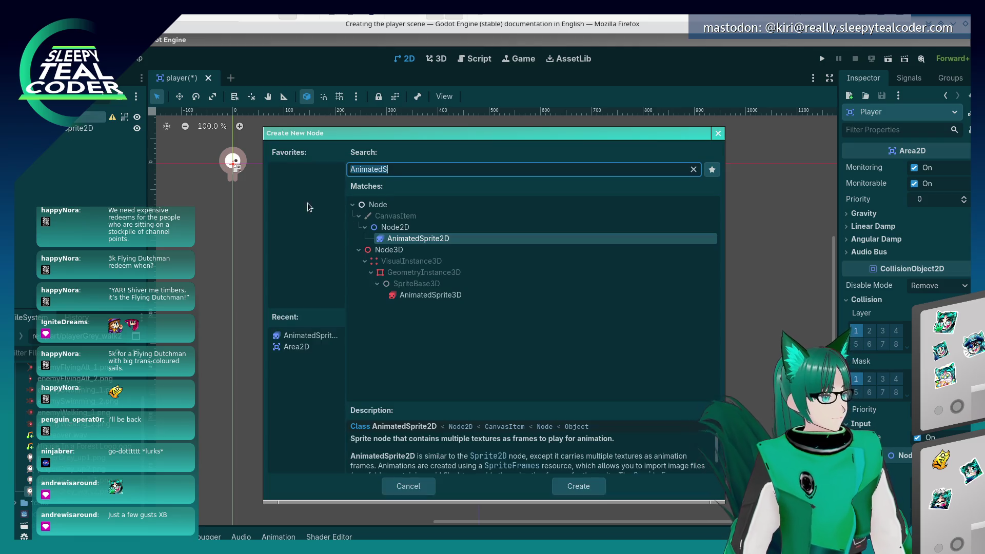
type("Coll")
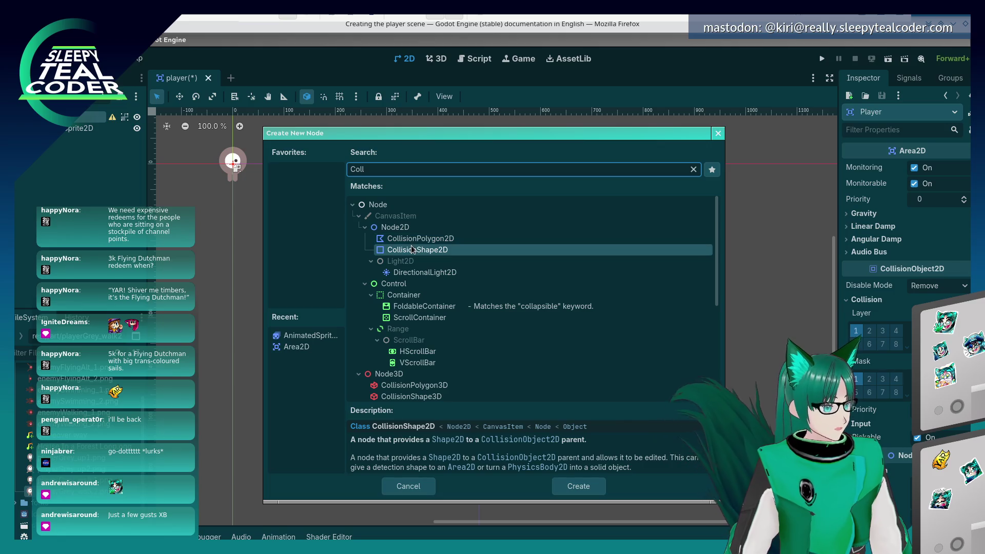
left_click(583, 485)
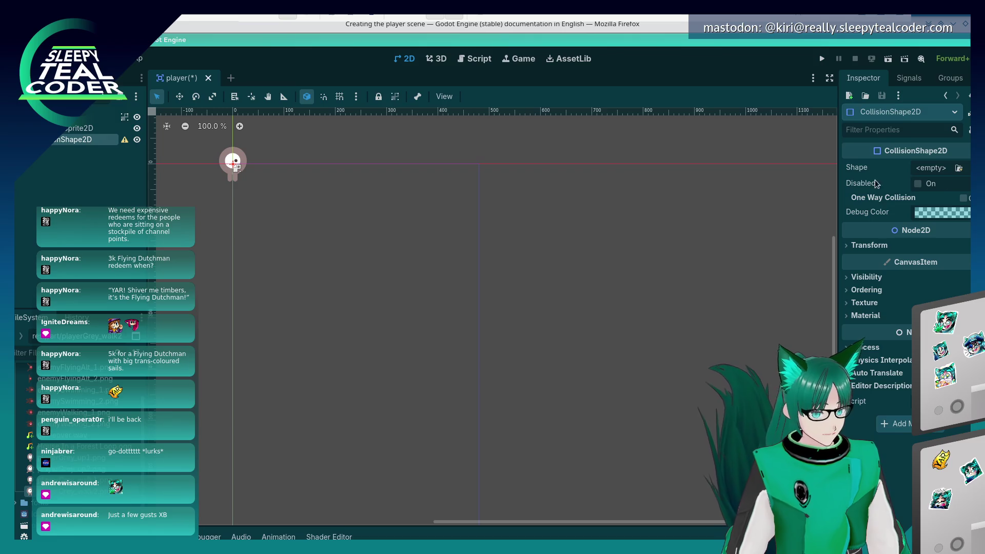
left_click(938, 169)
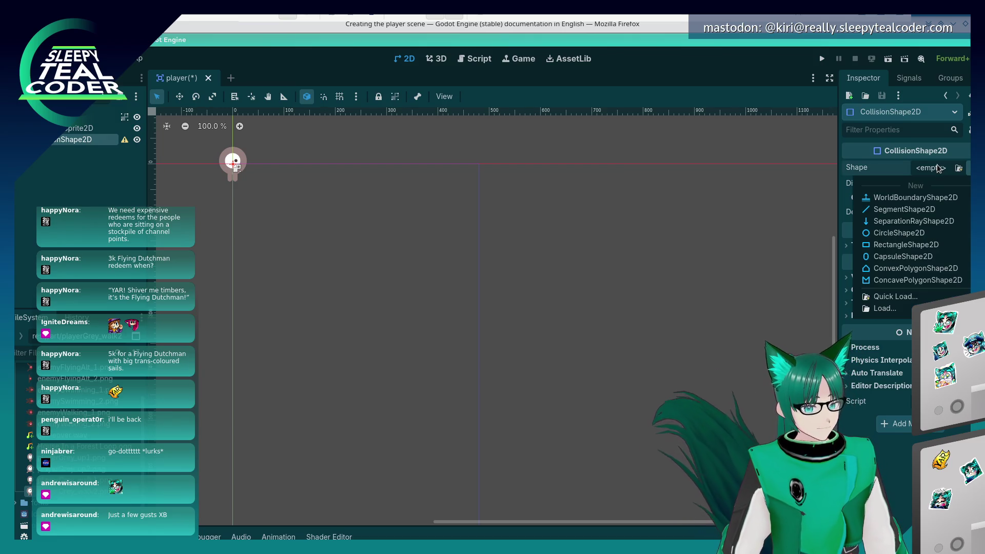
left_click(918, 257)
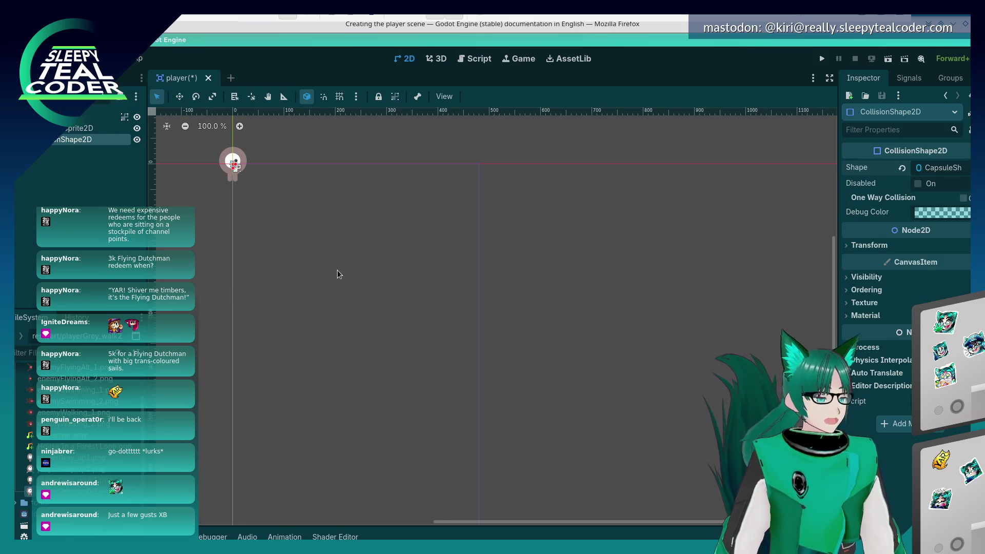
left_click(233, 163)
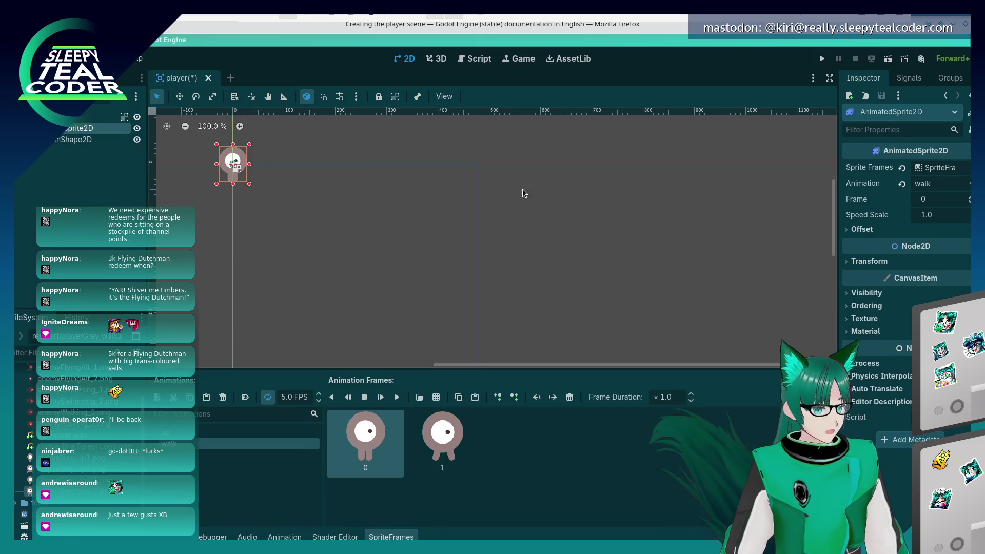
key("alt+Tab")
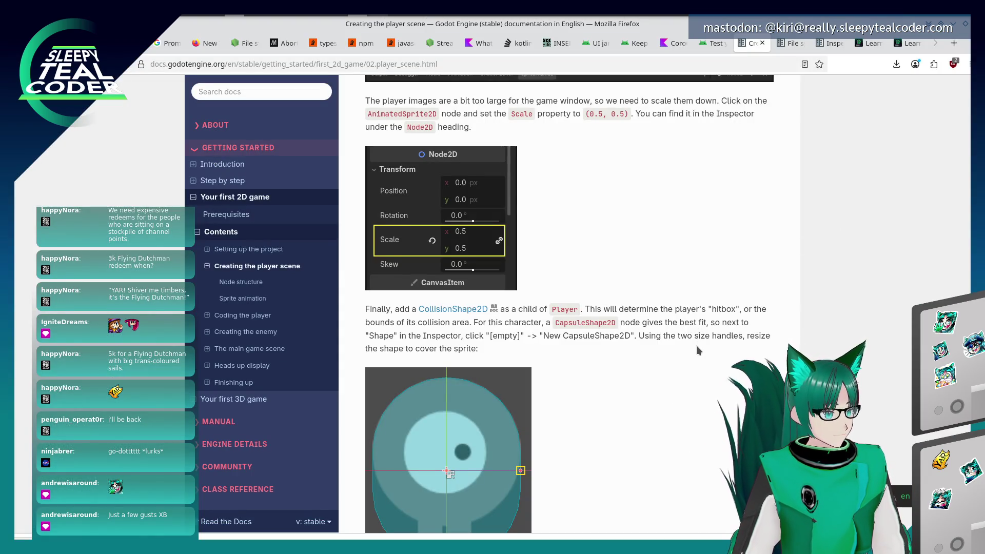
scroll(697, 350, "down", 2)
key("alt+Tab")
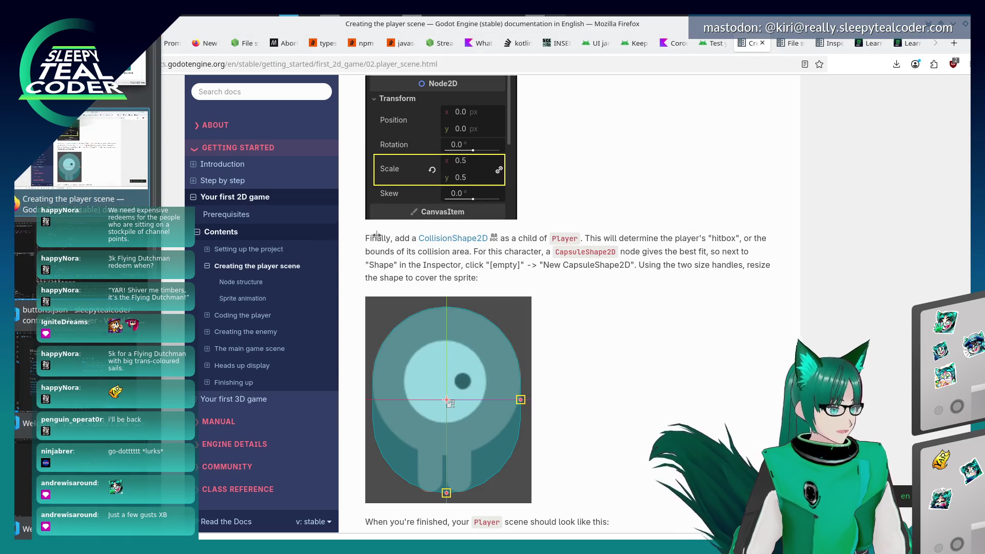
key("alt+Tab")
key("alt+Tab")
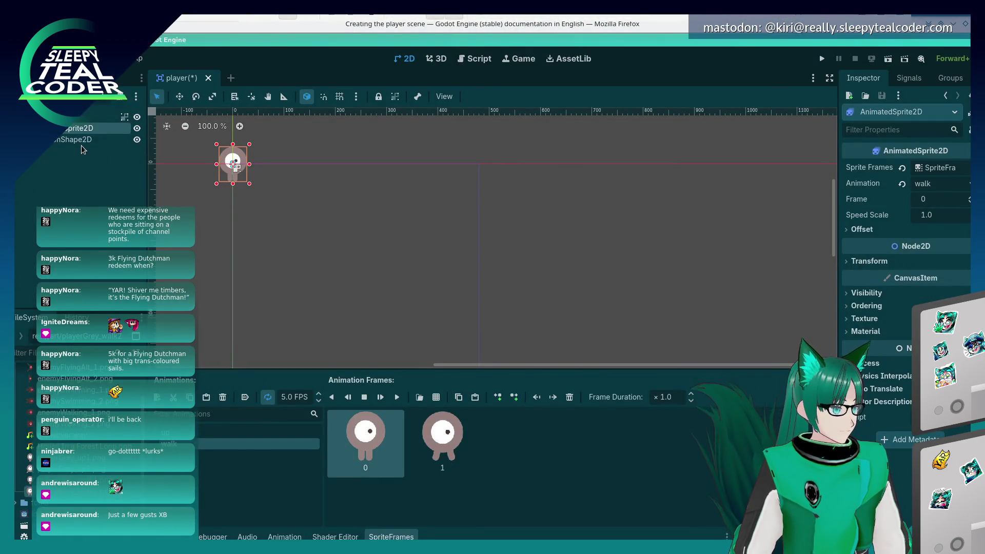
left_click(82, 144)
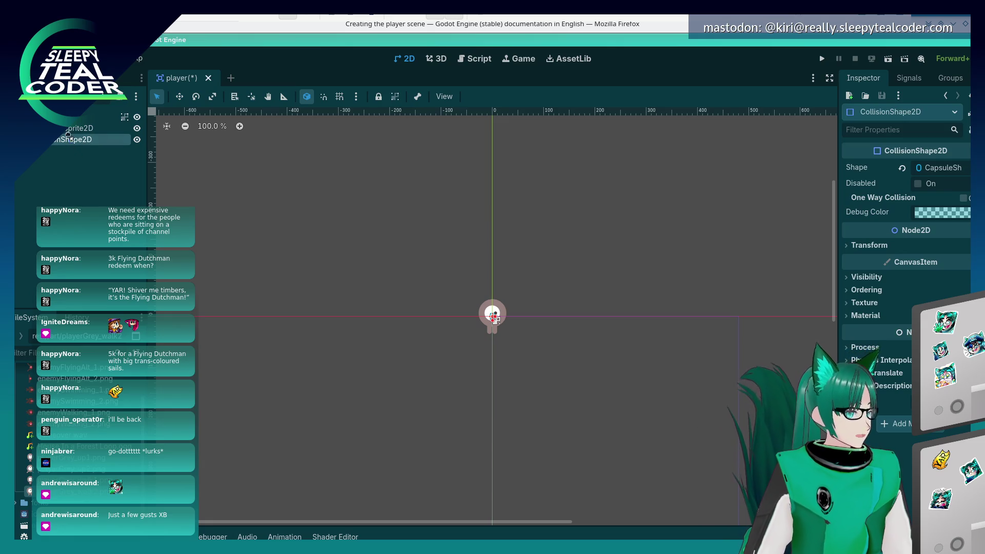
left_click(66, 129)
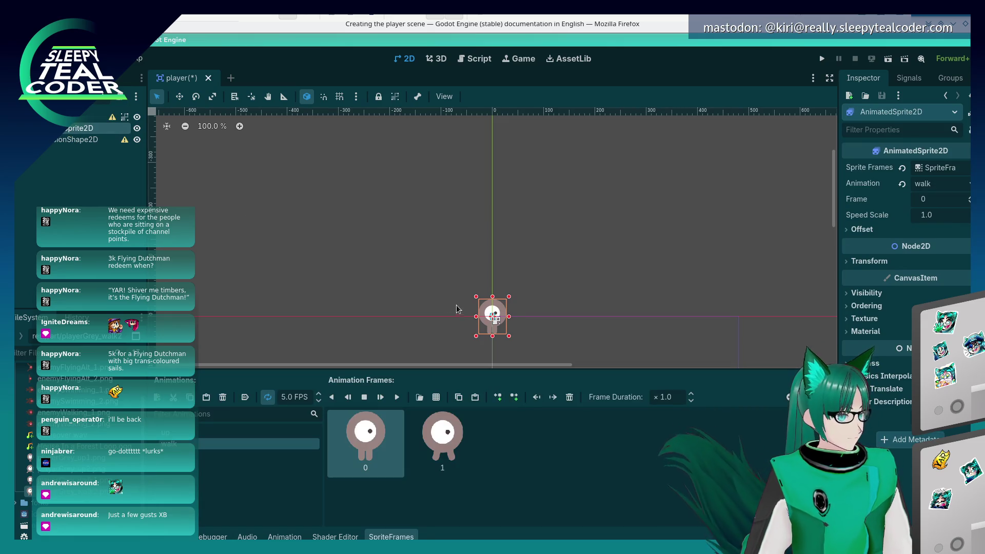
left_click(65, 144)
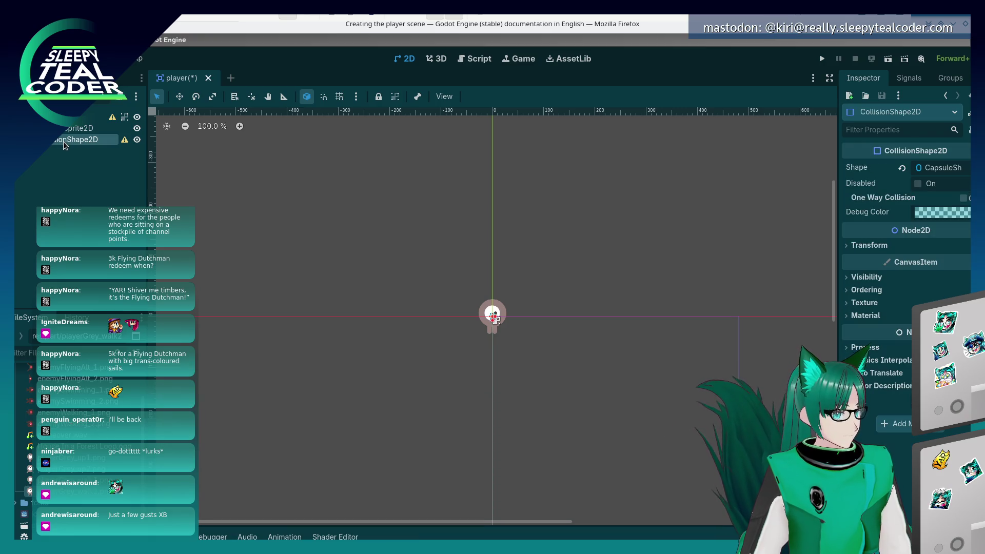
scroll(491, 313, "up", 2)
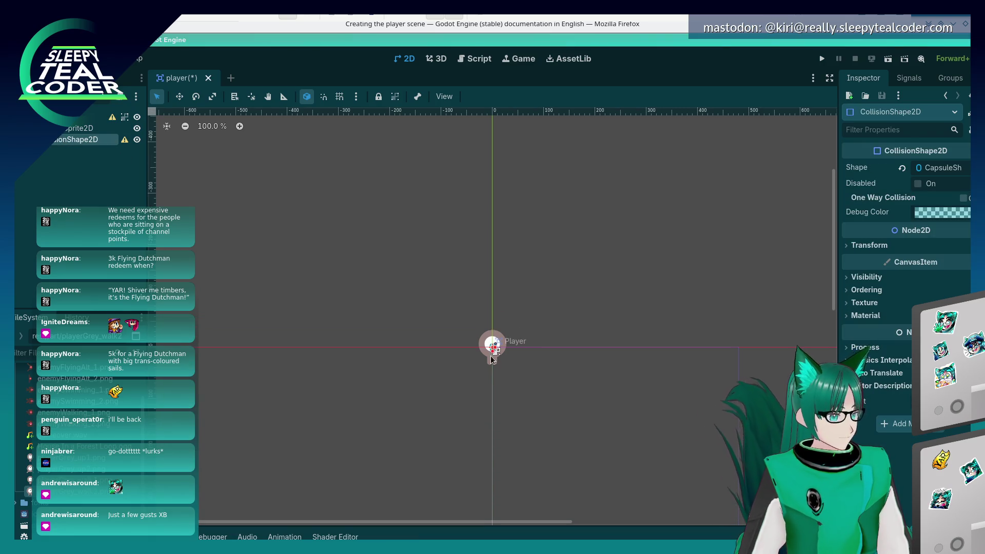
scroll(492, 334, "down", 3)
scroll(494, 359, "up", 6)
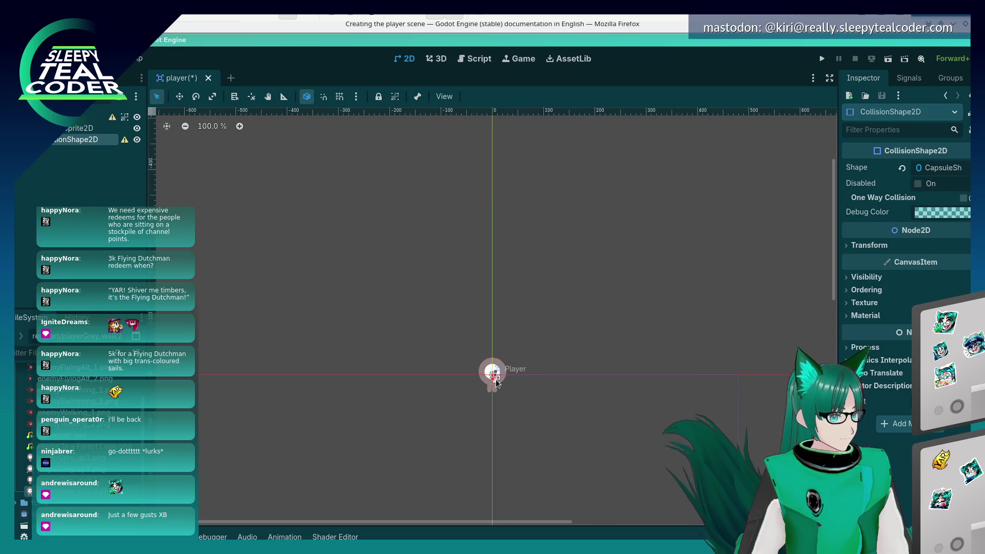
scroll(497, 377, "up", 1)
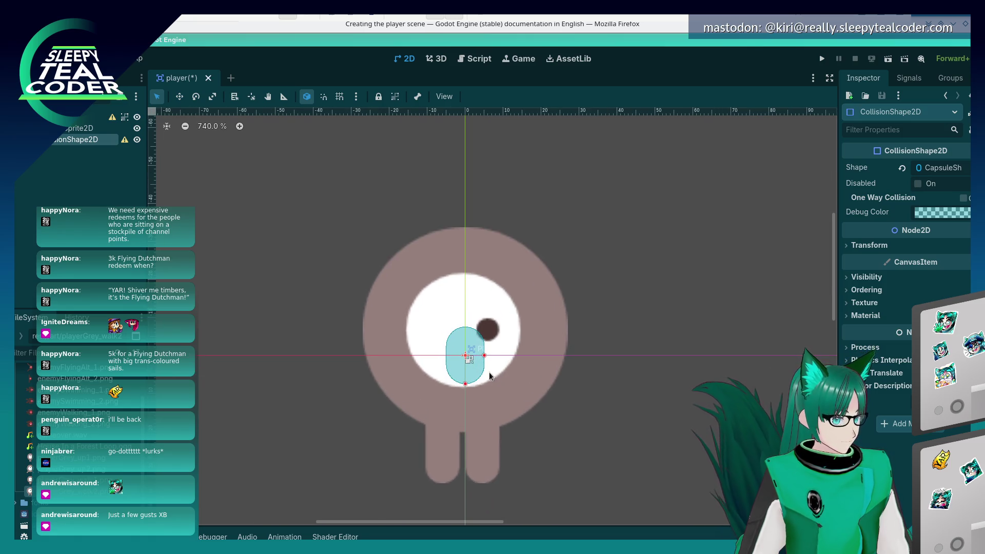
Undo an accidental horizontal stretch of the Player and return to Select mode
left_click(476, 367)
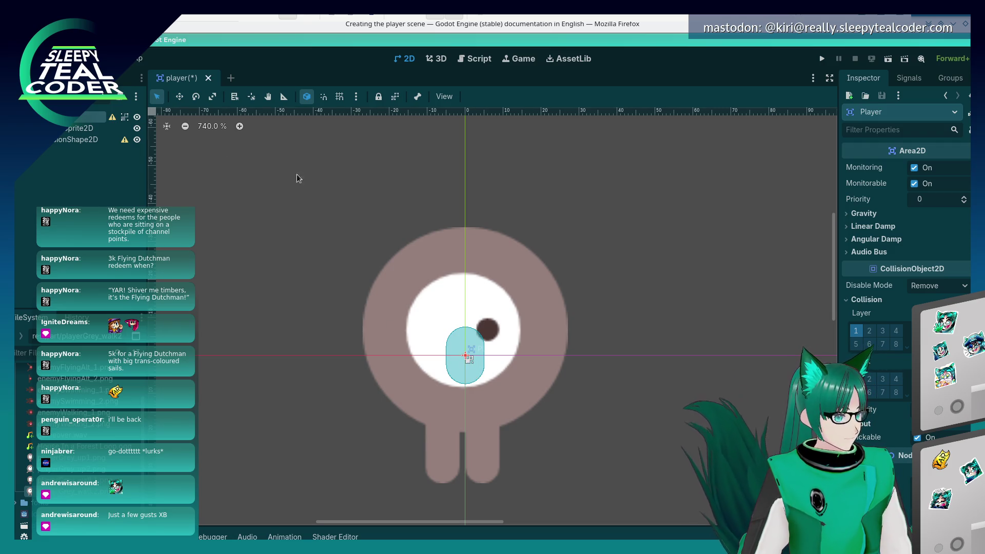
left_click(180, 97)
left_click(214, 97)
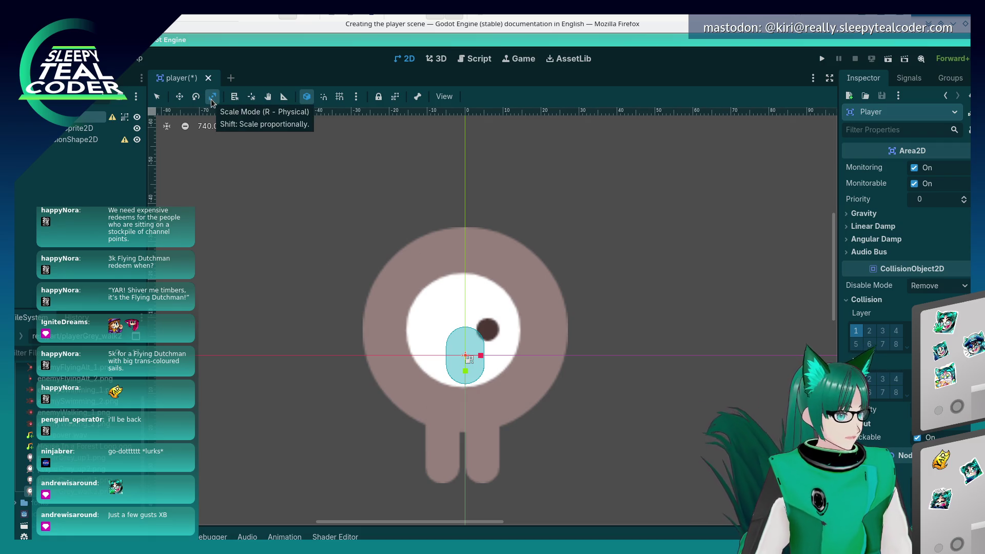
left_click_drag(482, 358, 497, 358)
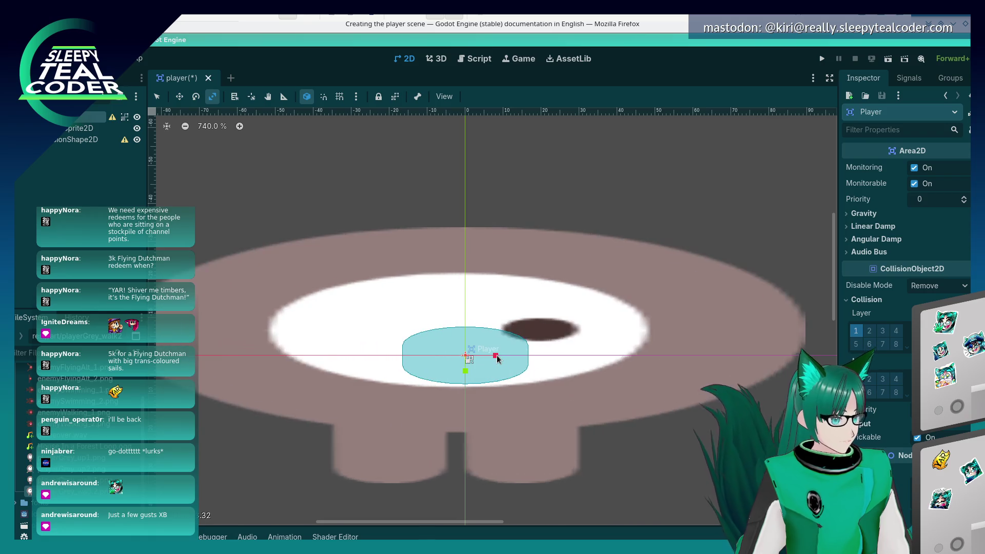
key("ctrl+z")
left_click(179, 96)
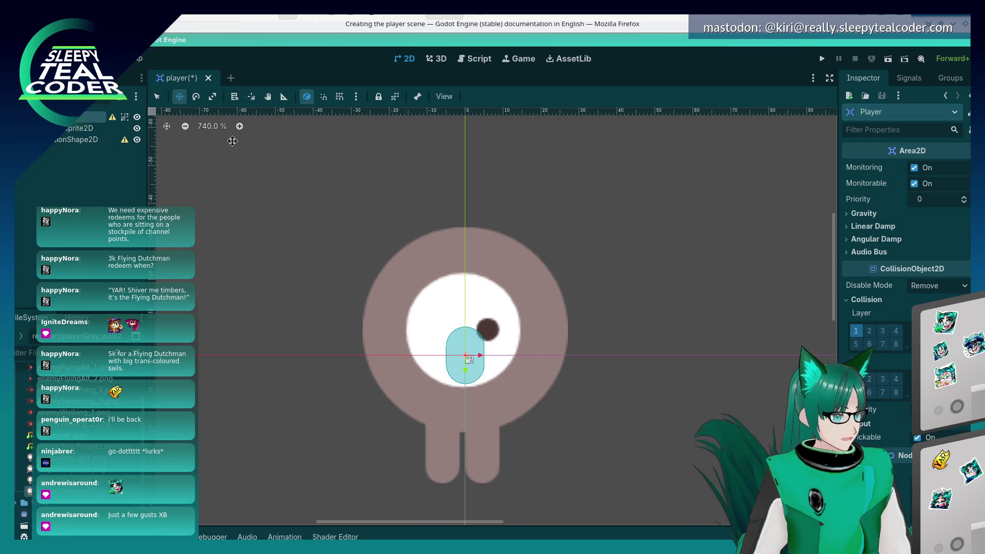
left_click(162, 97)
scroll(489, 390, "down", 4)
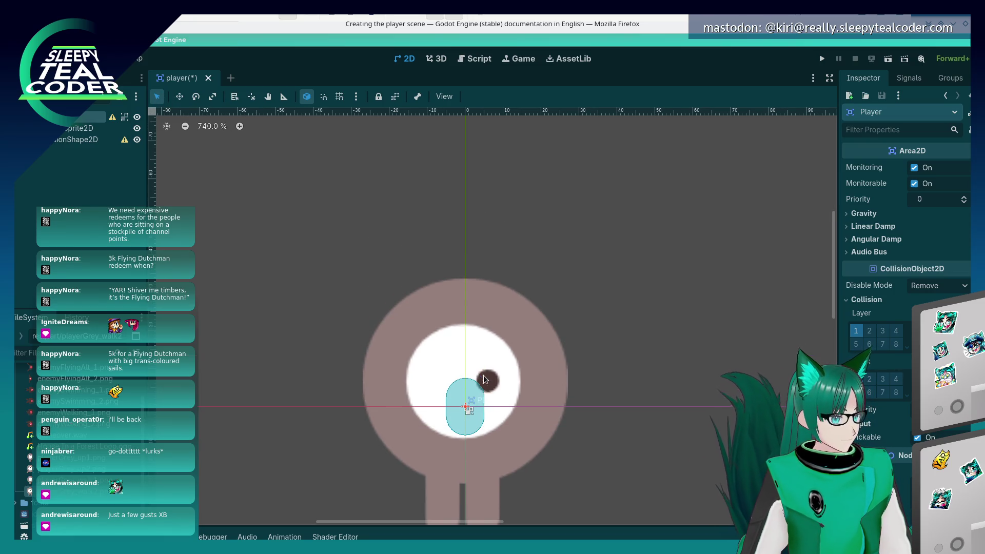
Widen and lengthen the CollisionShape2D capsule to cover the whole sprite, including its legs
left_click(477, 406)
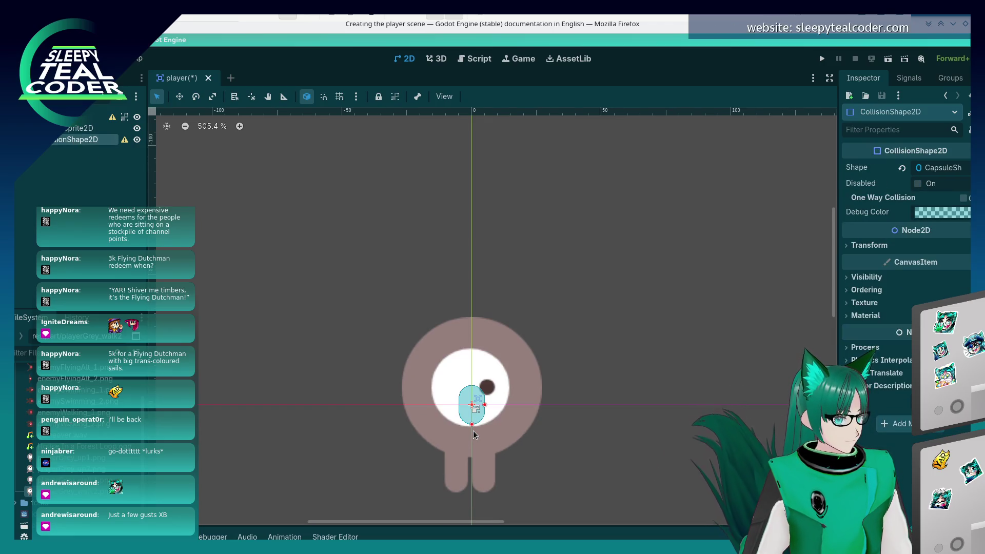
scroll(473, 432, "up", 5)
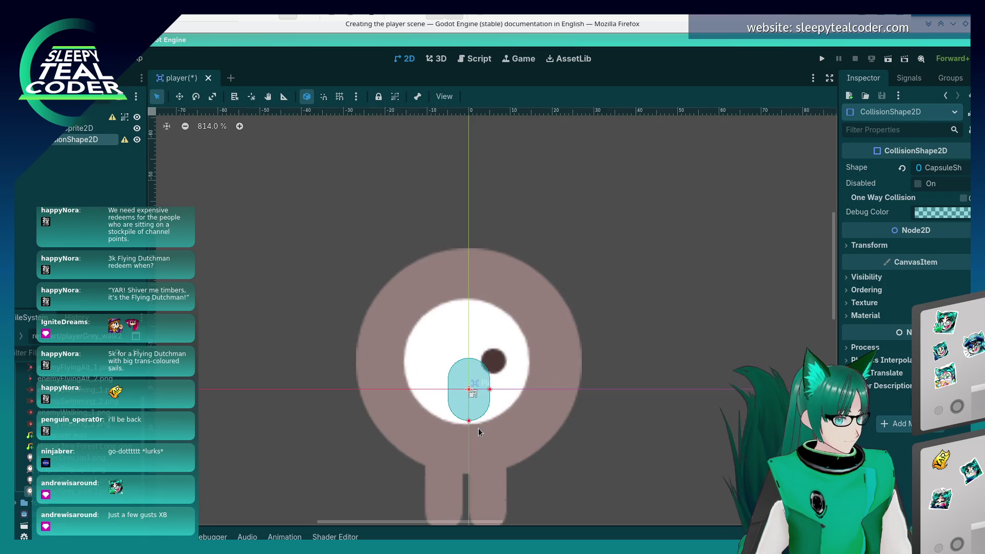
scroll(478, 428, "down", 2)
left_click_drag(666, 281, 660, 225)
left_click_drag(484, 323, 595, 335)
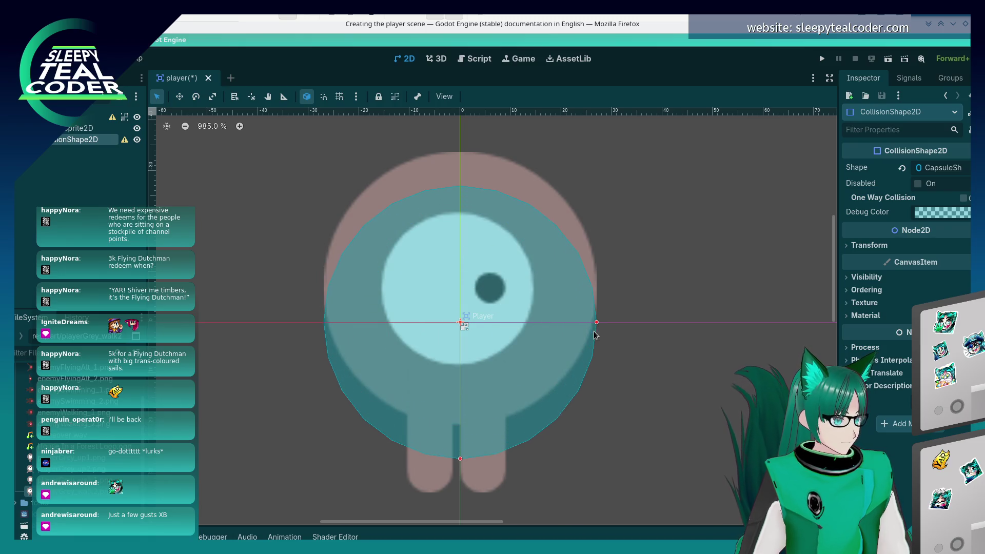
left_click_drag(461, 458, 461, 489)
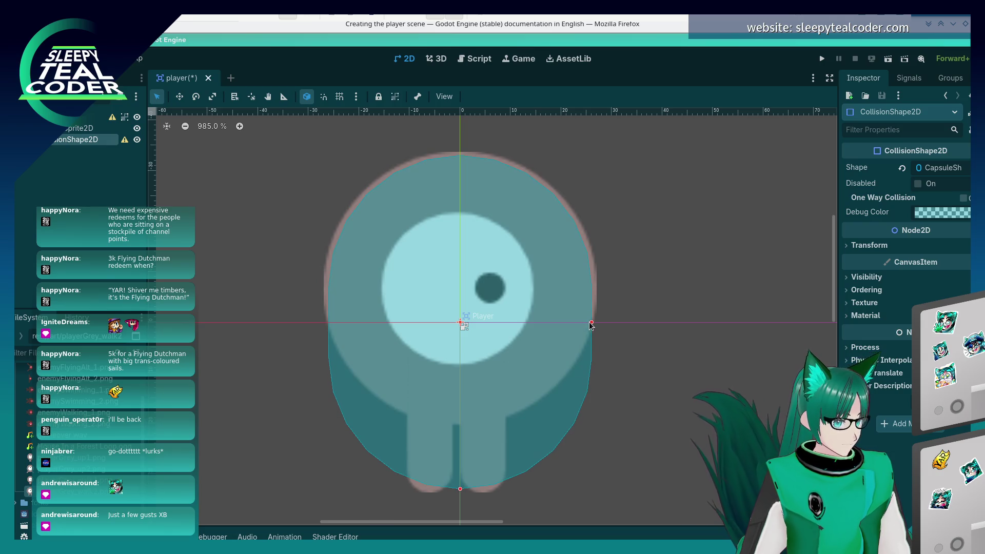
left_click_drag(592, 323, 596, 323)
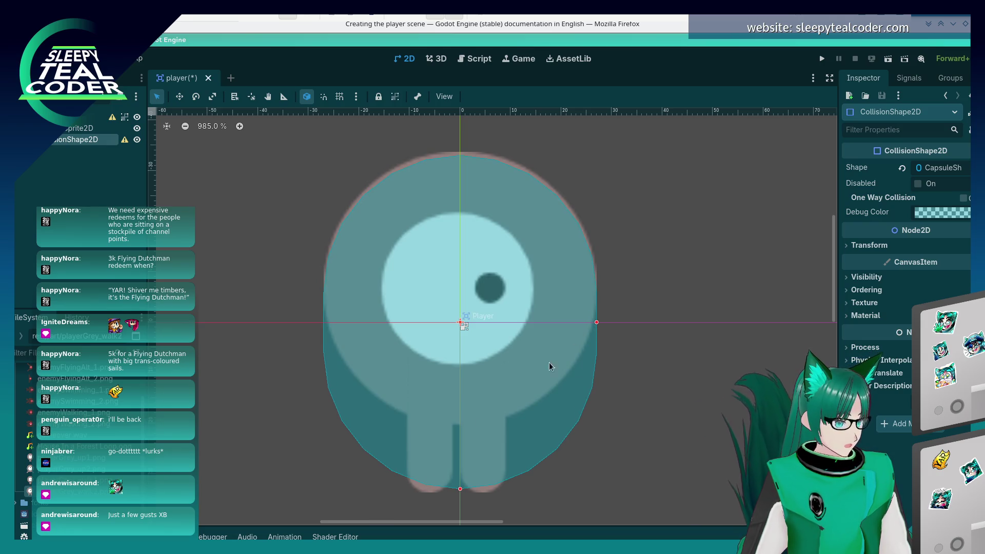
left_click_drag(461, 491, 460, 498)
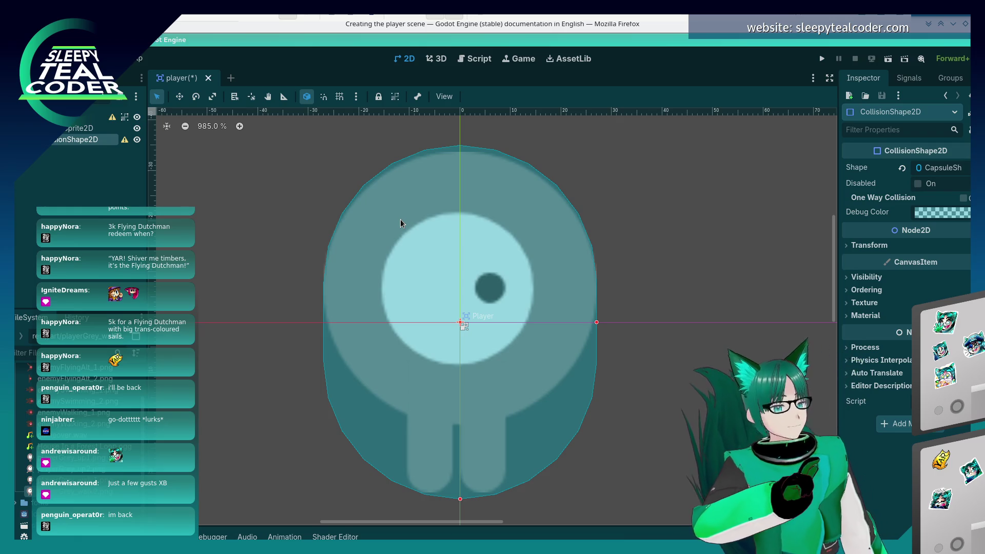
Trim and re-extend the capsule's bottom edge, undoing an accidental shift of the Player node
left_click(703, 344)
left_click(480, 321)
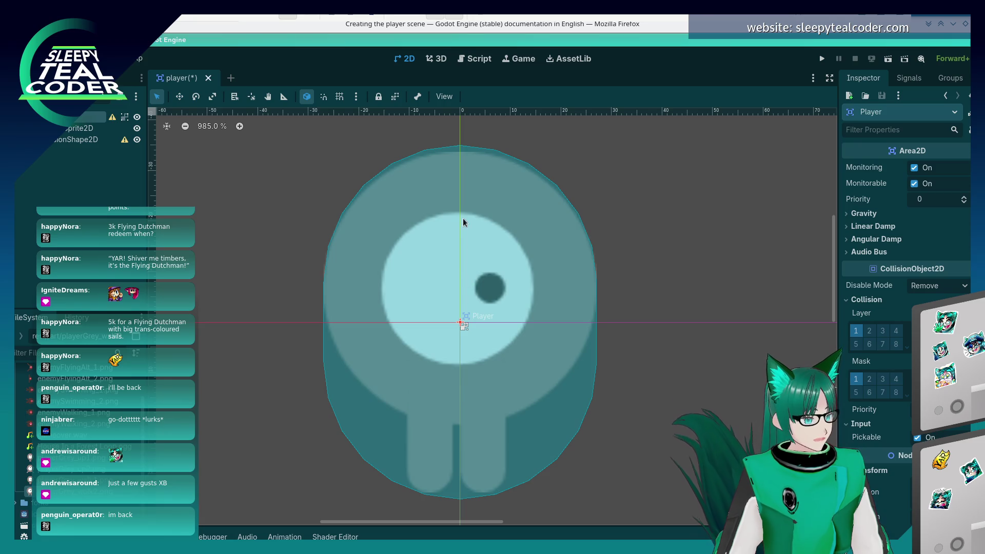
left_click(80, 140)
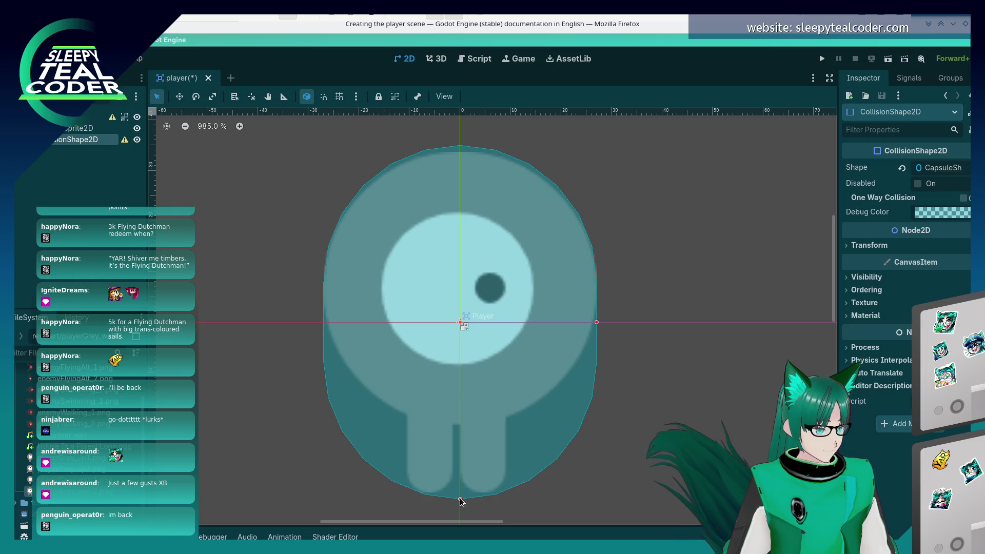
left_click_drag(460, 500, 460, 493)
left_click_drag(477, 212, 476, 218)
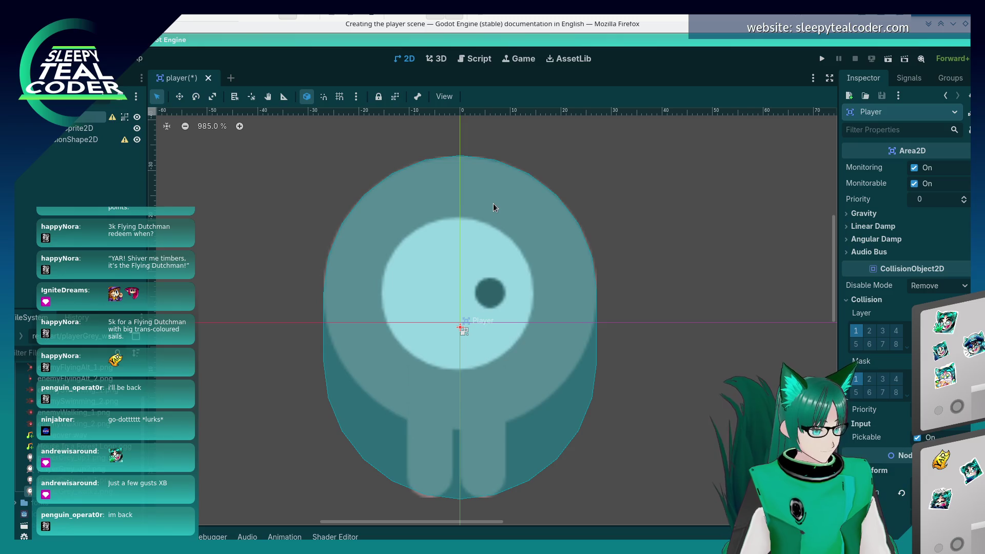
key("ctrl+z")
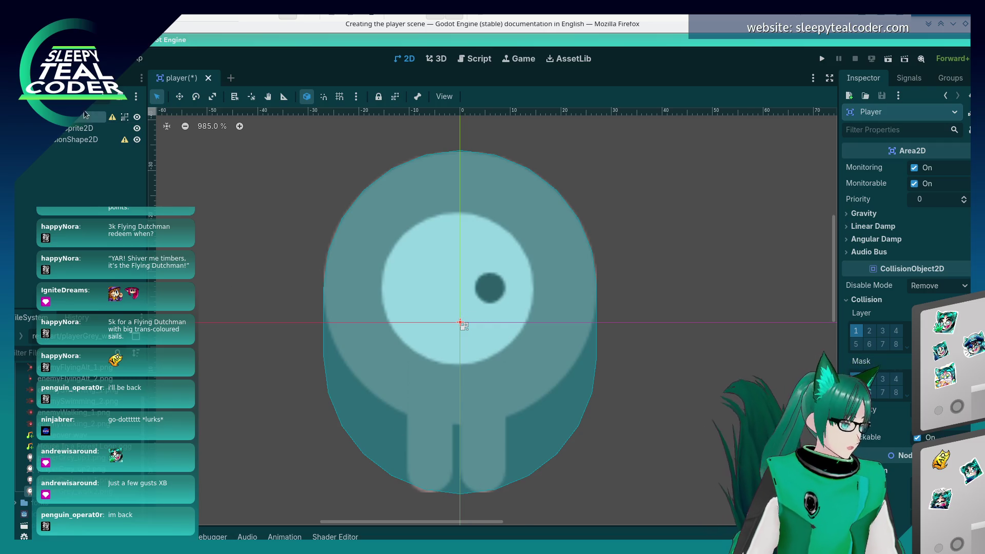
left_click(81, 139)
left_click_drag(461, 495, 459, 502)
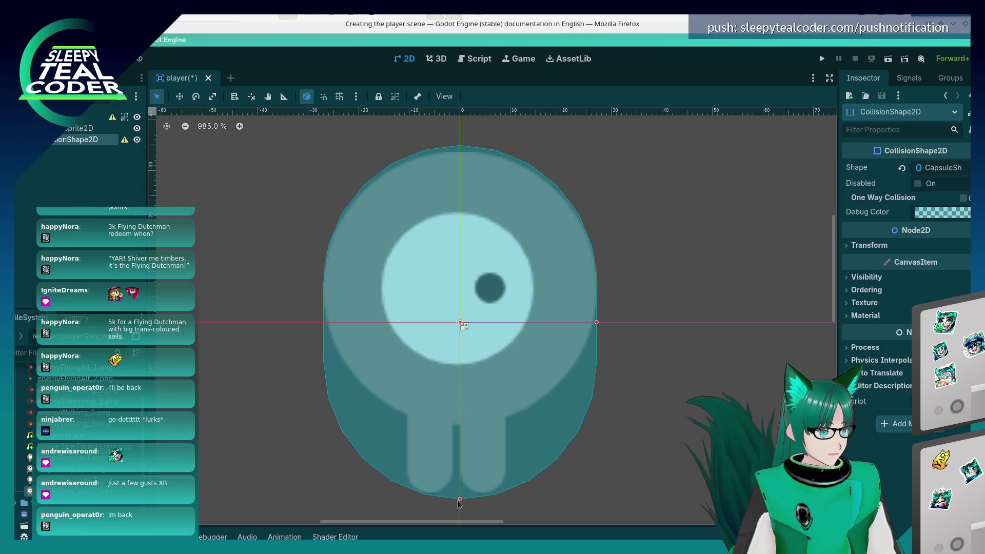
Try nudging the shape down, undo it to keep it on the axis, and lengthen the capsule slightly
left_click(179, 97)
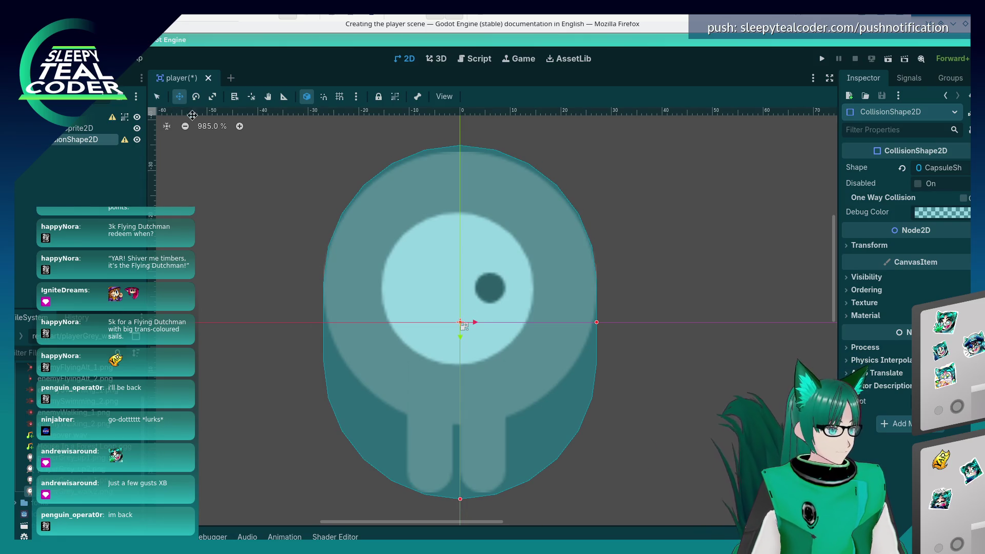
left_click_drag(433, 203, 432, 210)
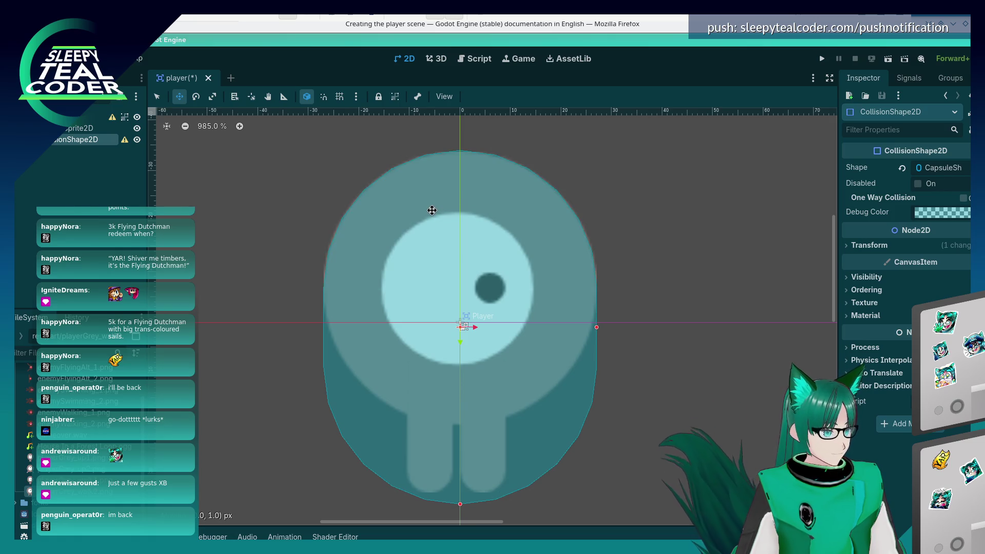
key("q")
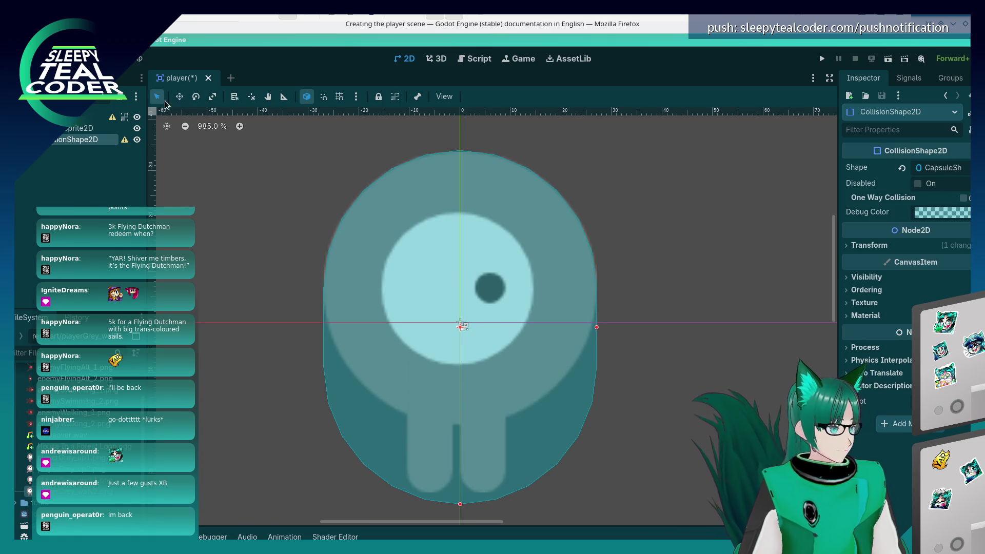
left_click_drag(460, 506, 461, 501)
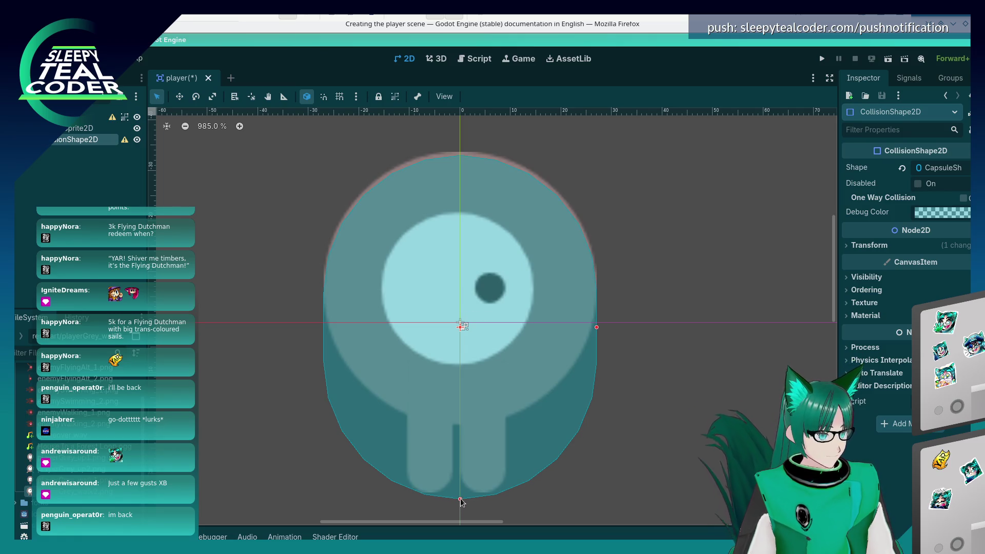
key("w")
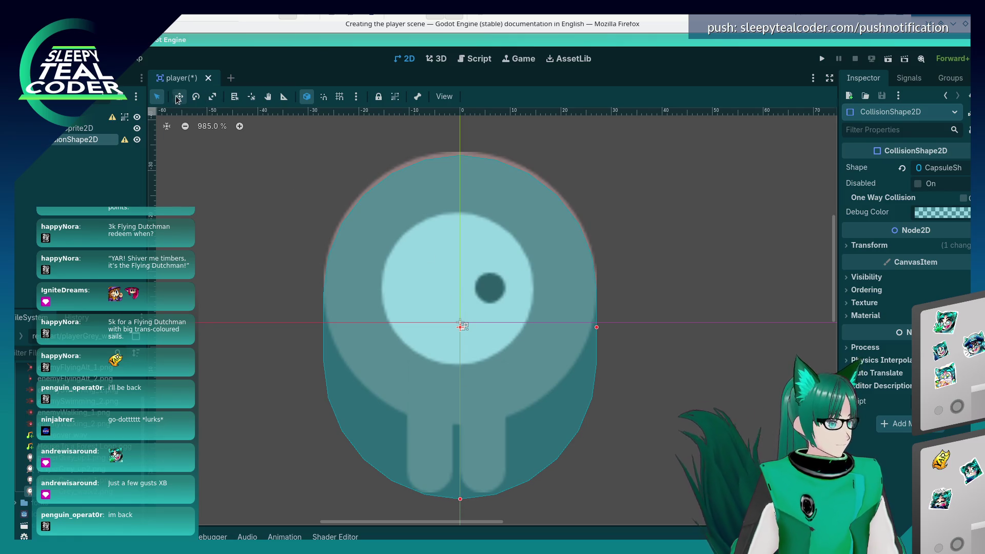
key("ctrl+z")
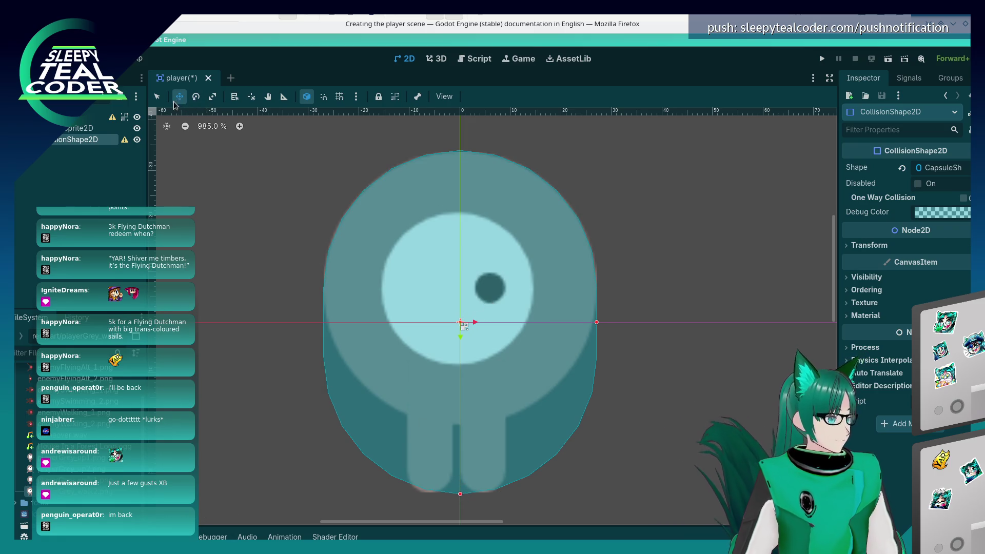
key("q")
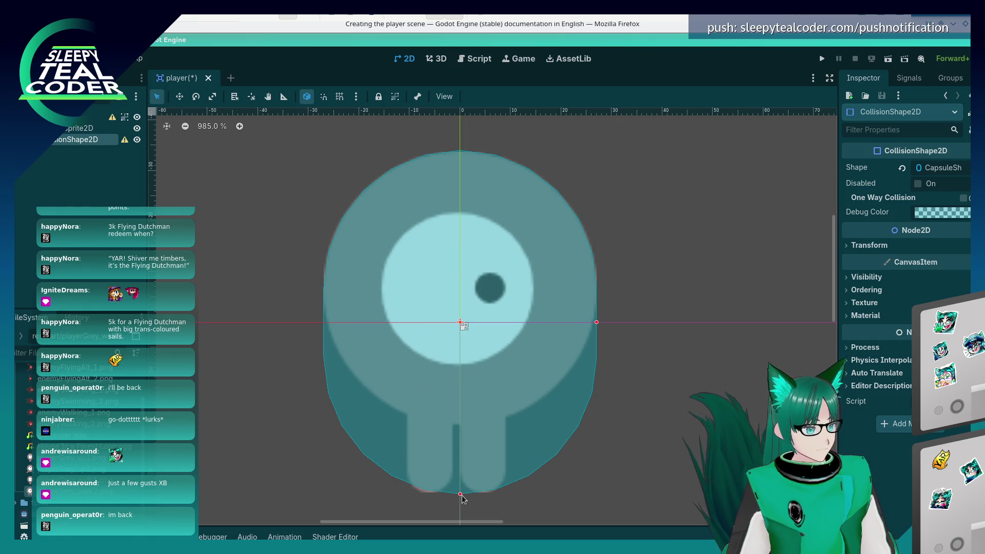
left_click_drag(460, 494, 461, 495)
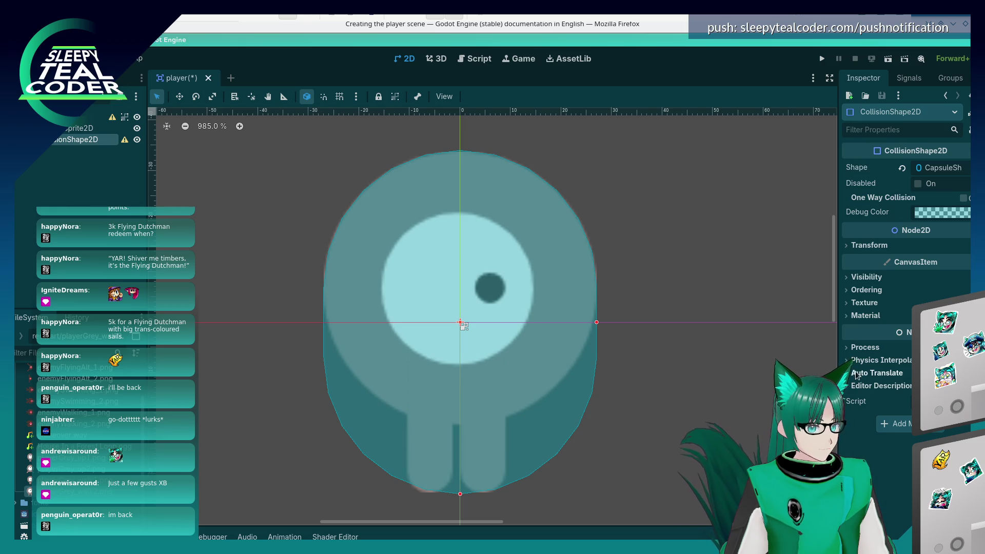
Check the shape's Transform properties, cancel a stray Player nudge, and move the collision shape
left_click(847, 248)
left_click(848, 247)
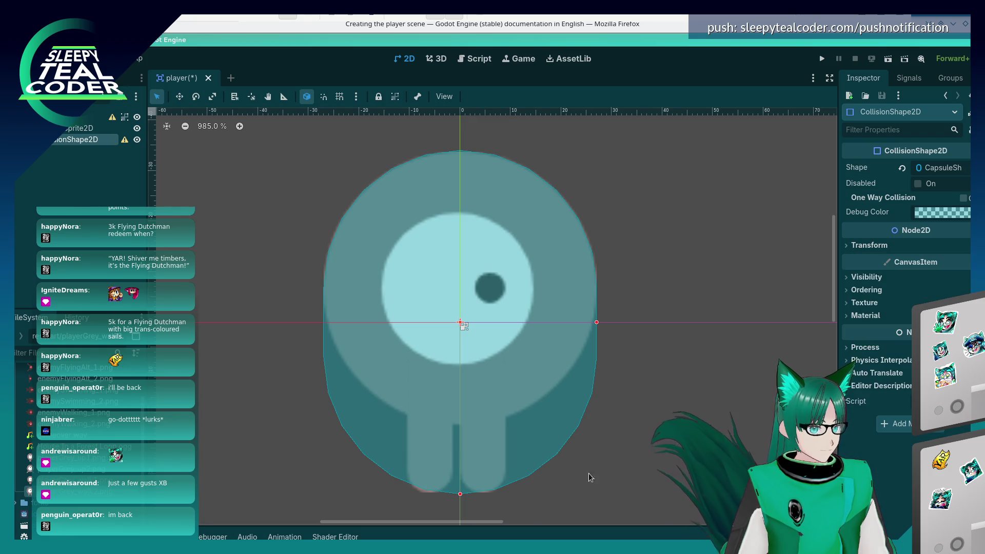
left_click_drag(453, 295, 446, 290)
left_click(77, 140)
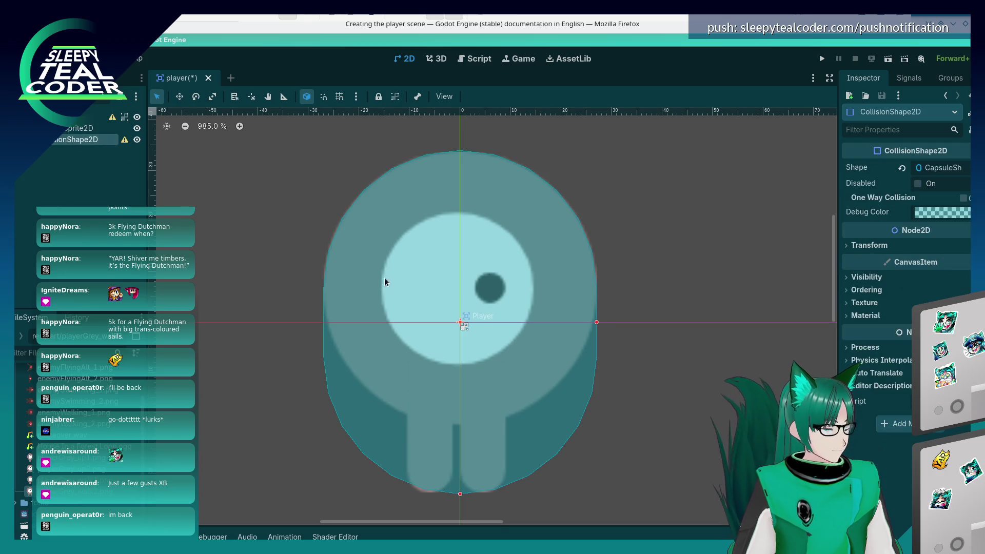
left_click(179, 97)
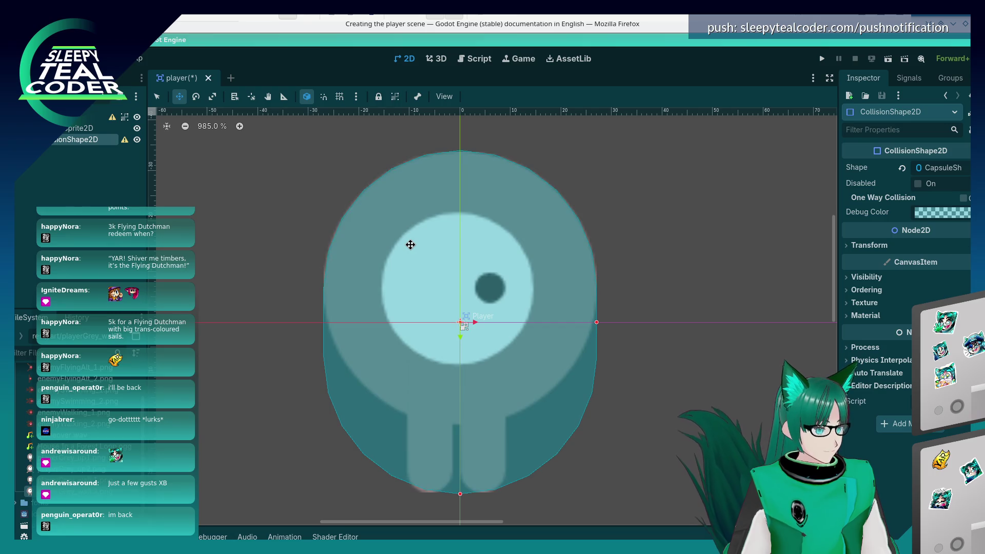
mouse_move(410, 244)
left_mouse_down()
mouse_move(431, 259)
mouse_move(424, 240)
left_mouse_up()
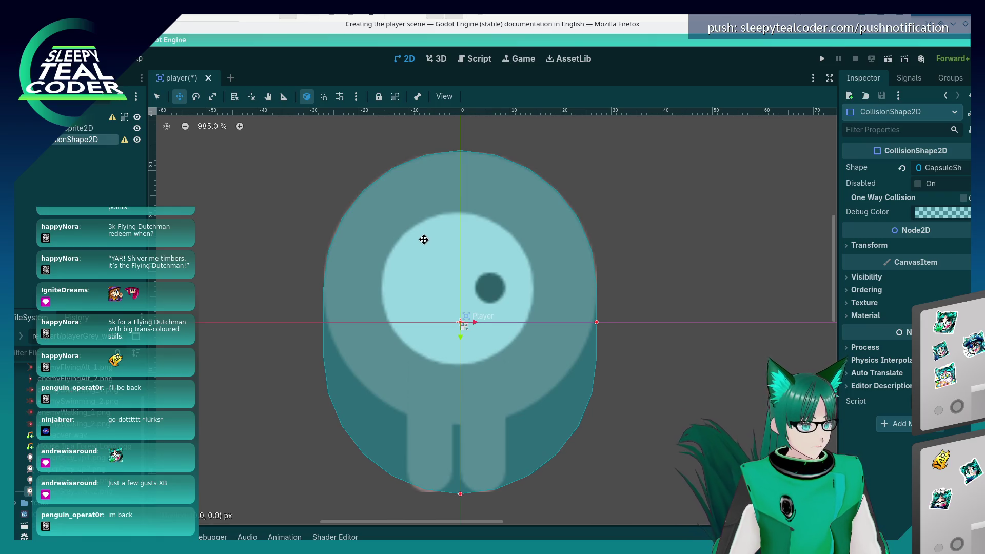
Try Transform Position y values 0.5, 0.8 and 0.7 in the Inspector, settling on 0.65 px
left_click(852, 246)
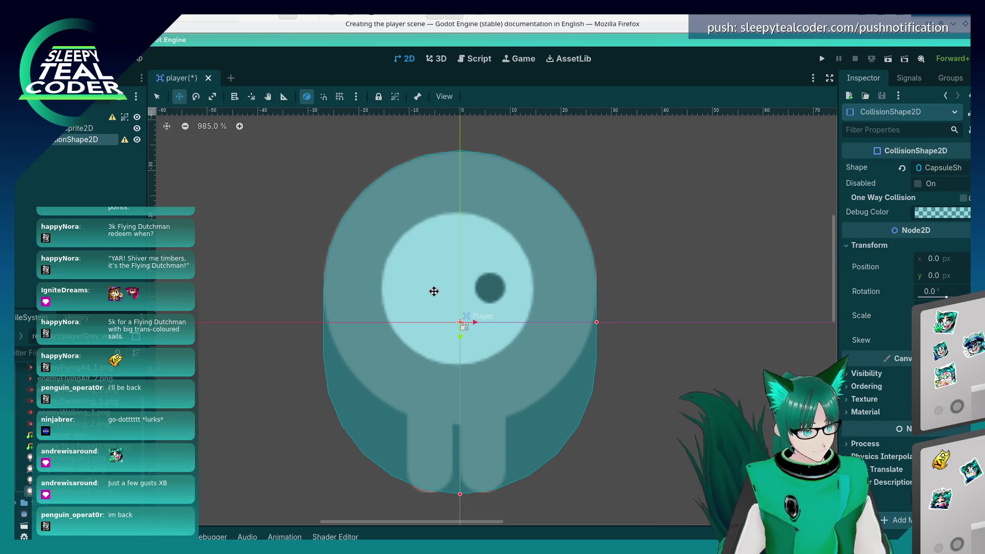
left_click_drag(421, 262, 422, 262)
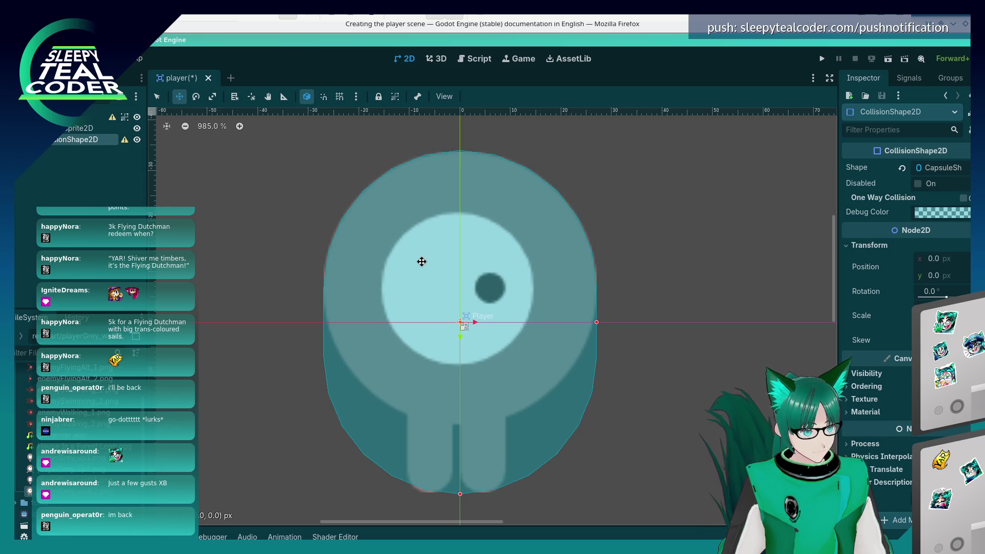
left_click(931, 277)
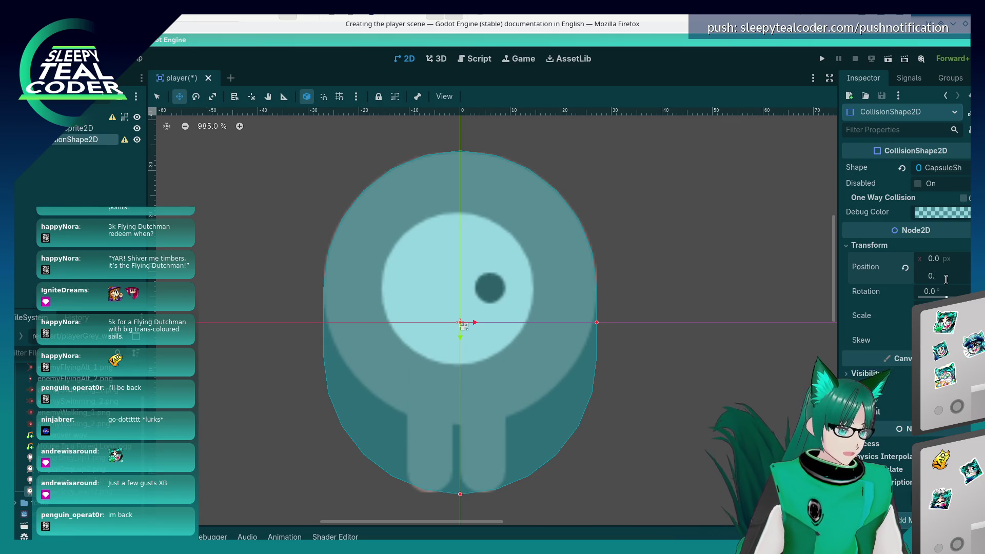
type("5")
key("Return")
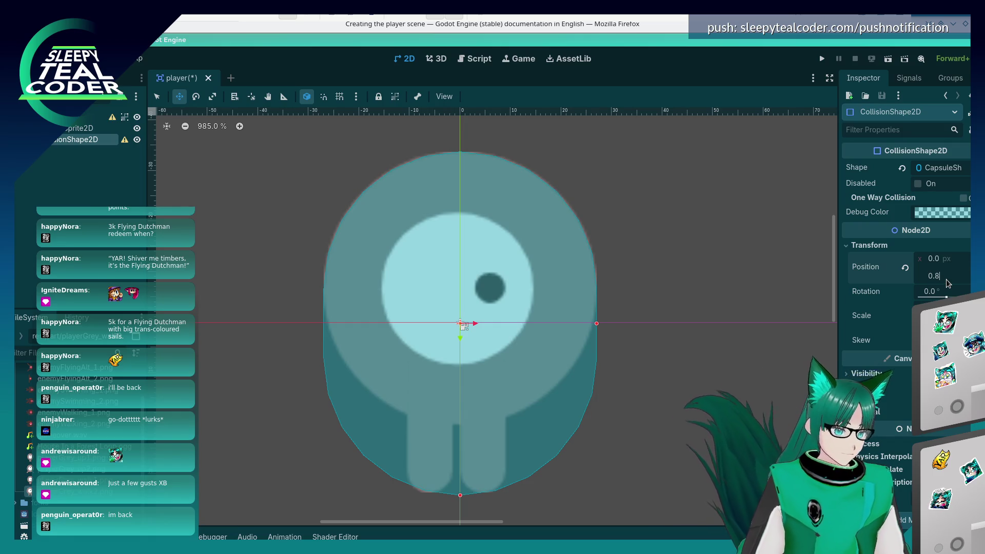
key("Return")
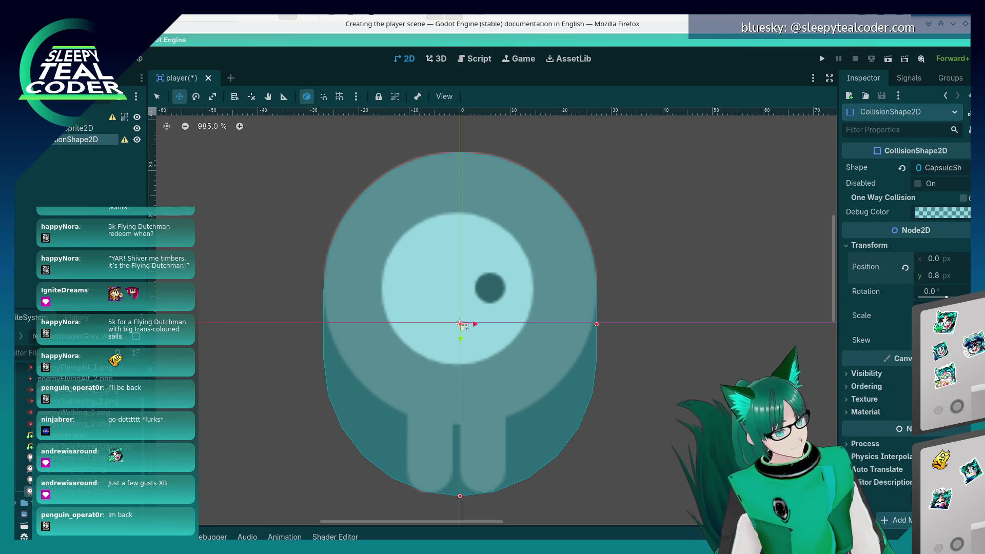
left_click(943, 277)
type("0.7")
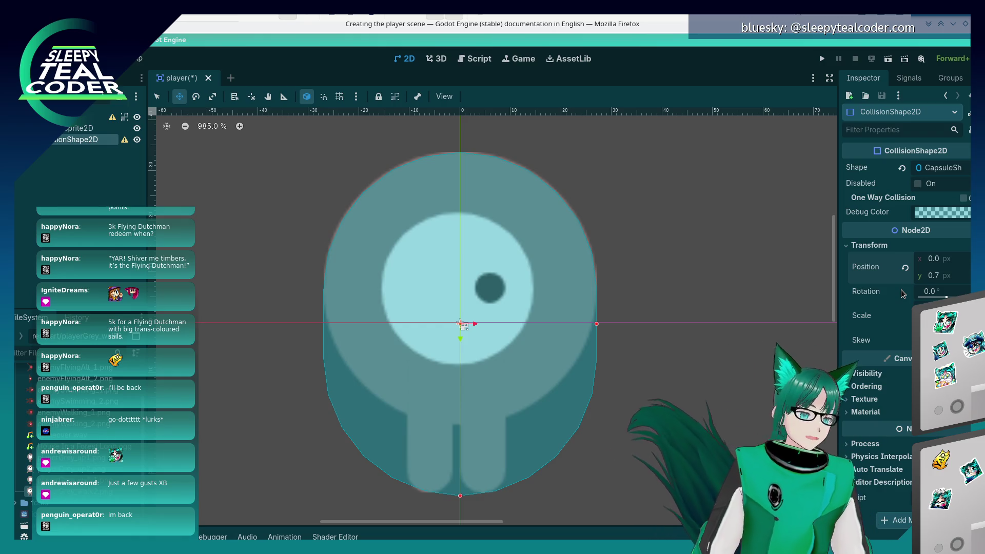
left_click(941, 278)
type("0.65")
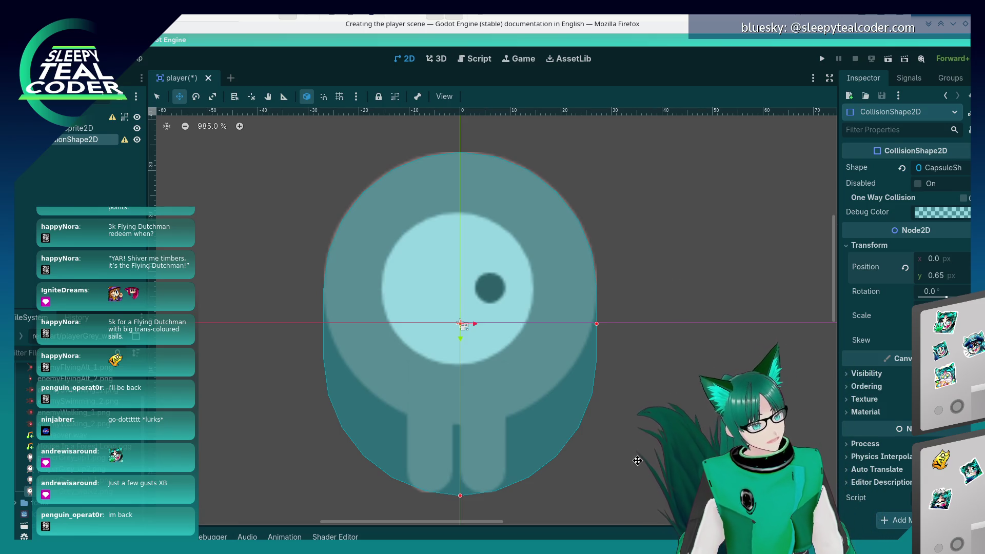
scroll(567, 437, "down", 2)
scroll(481, 337, "up", 1)
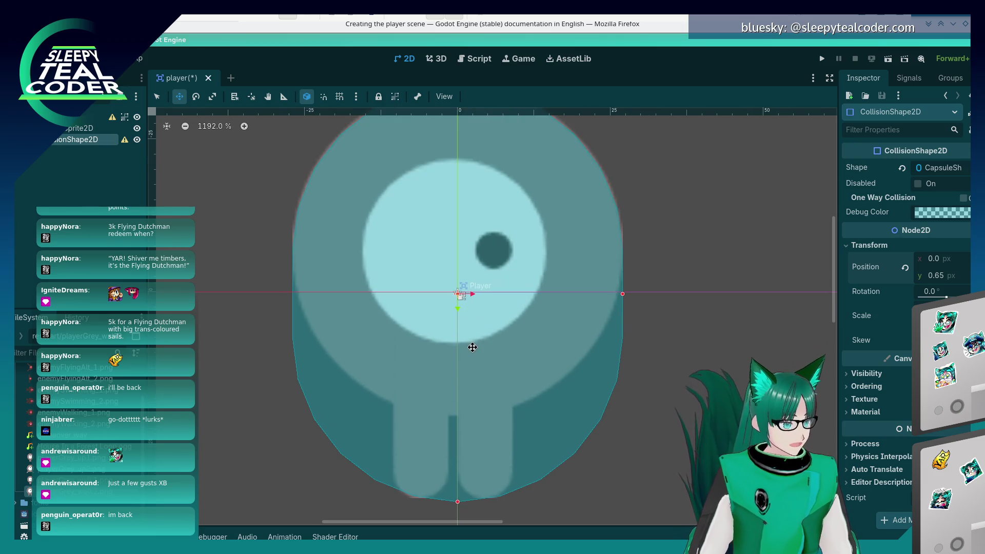
scroll(477, 341, "down", 6)
scroll(472, 348, "down", 2)
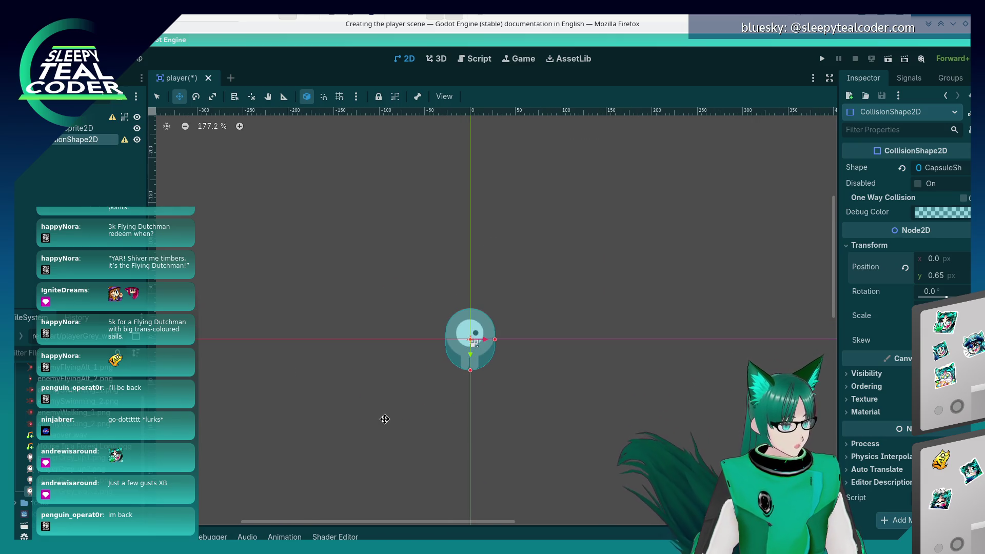
left_click(157, 96)
left_click(338, 269)
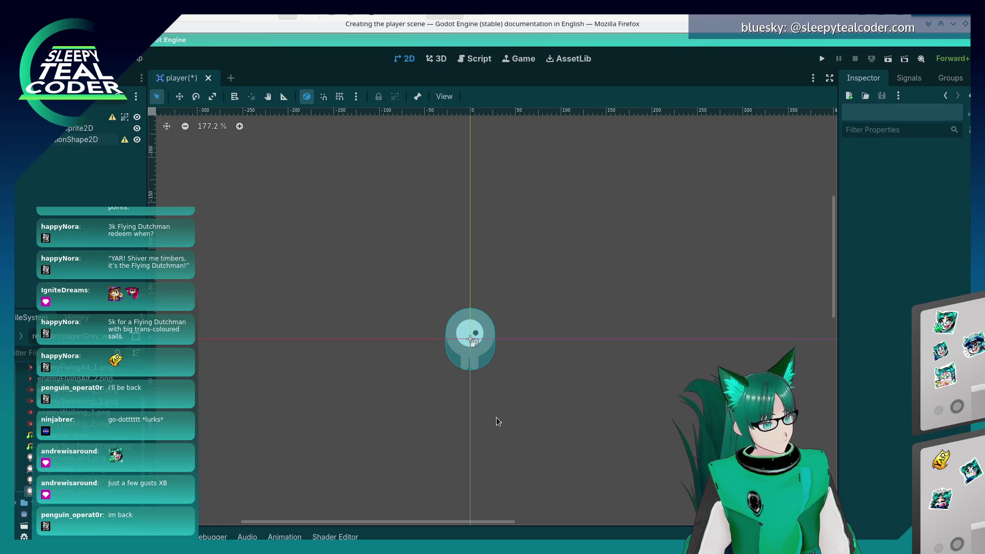
scroll(497, 417, "down", 2)
scroll(497, 416, "up", 1)
scroll(497, 417, "down", 3)
scroll(497, 417, "up", 5)
scroll(496, 416, "up", 2)
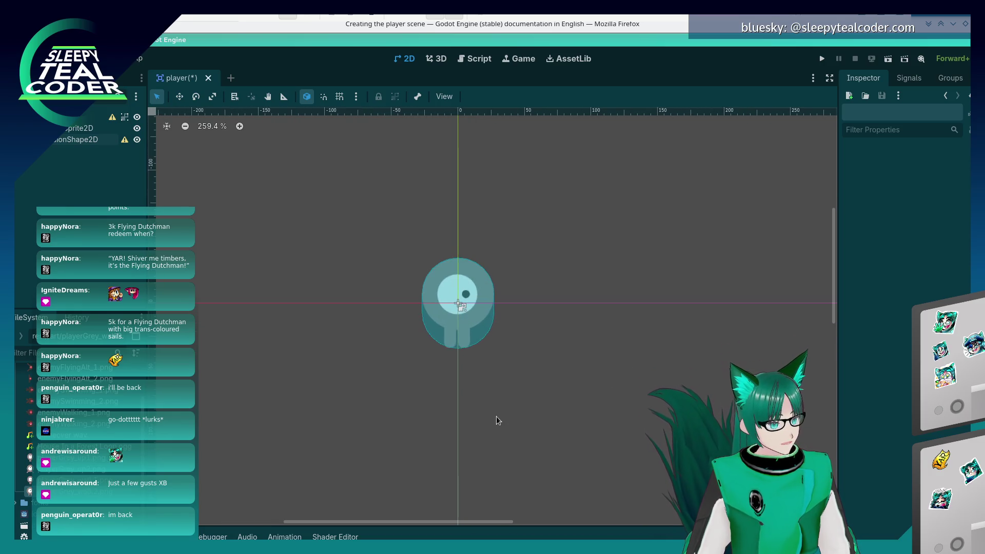
scroll(497, 417, "down", 4)
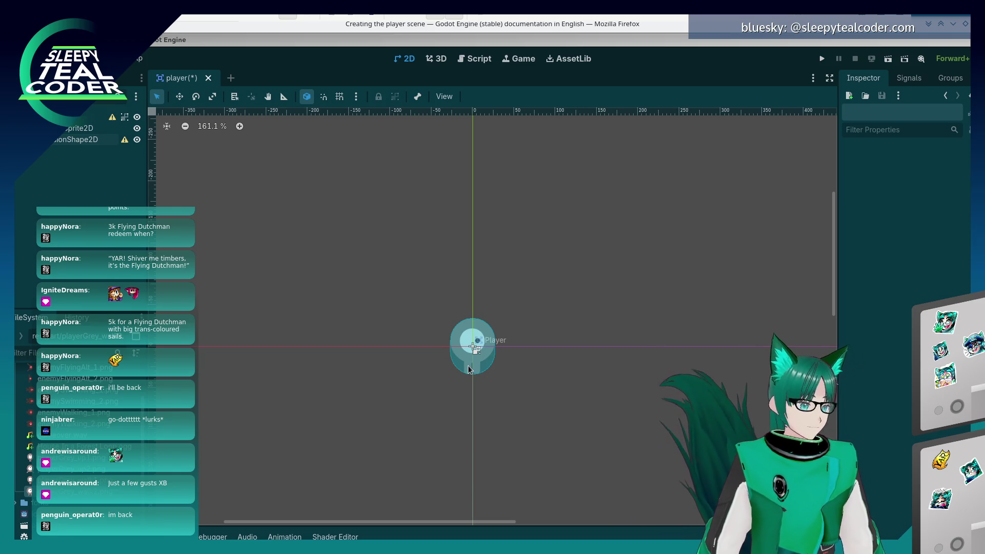
scroll(468, 365, "up", 7)
scroll(460, 351, "down", 2)
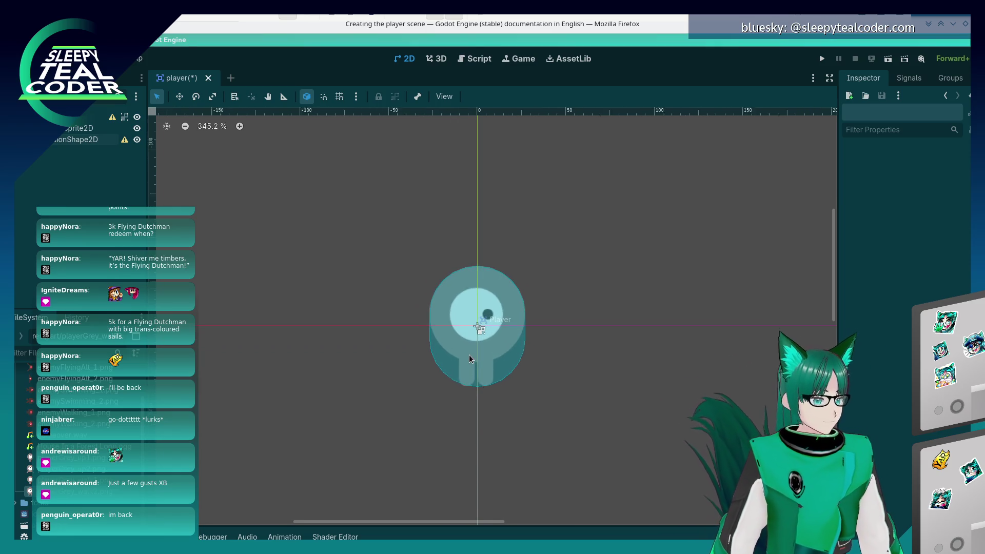
scroll(451, 345, "down", 2)
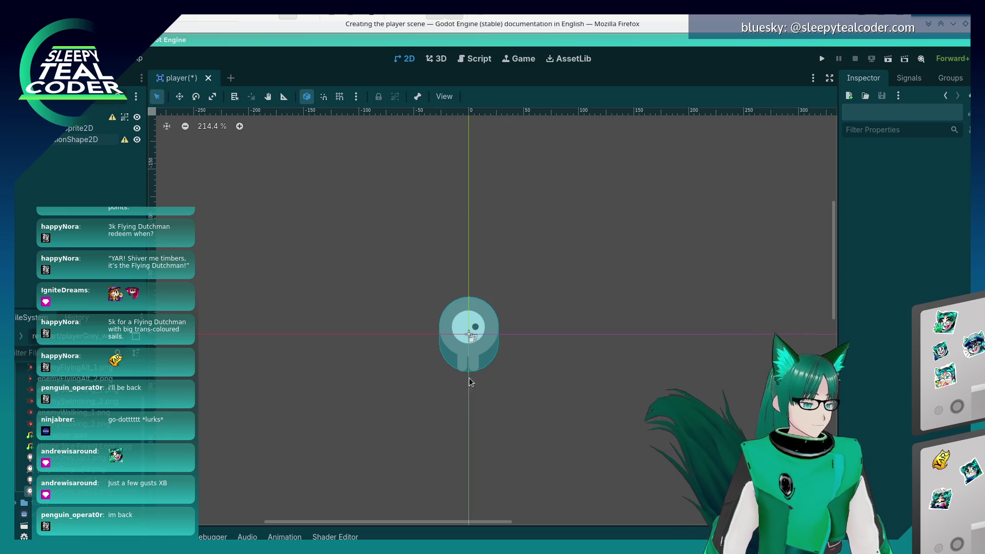
Scroll through the player-scene docs and recheck the CollisionShape2D node in the scene tree
key("alt+Tab")
left_click(762, 322)
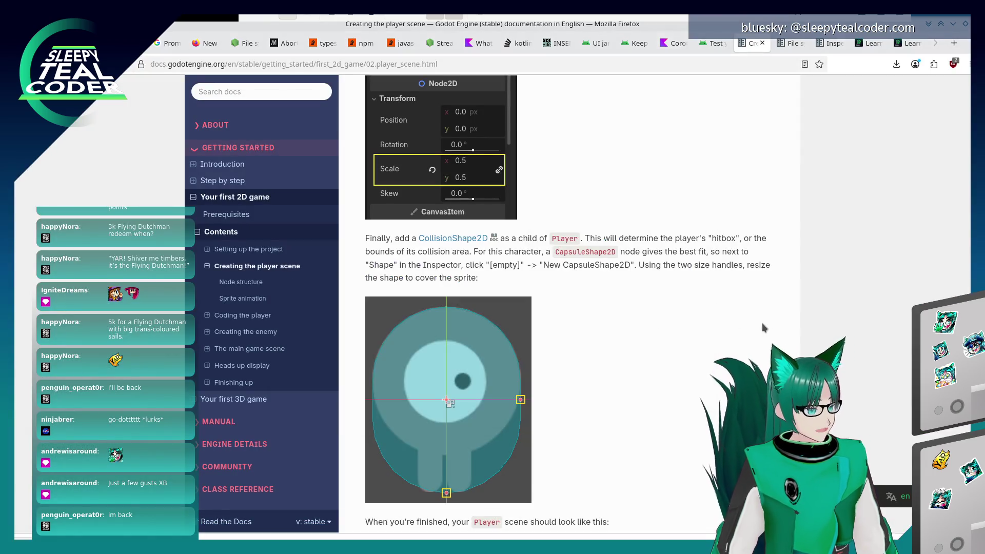
scroll(728, 331, "down", 3)
scroll(727, 331, "down", 3)
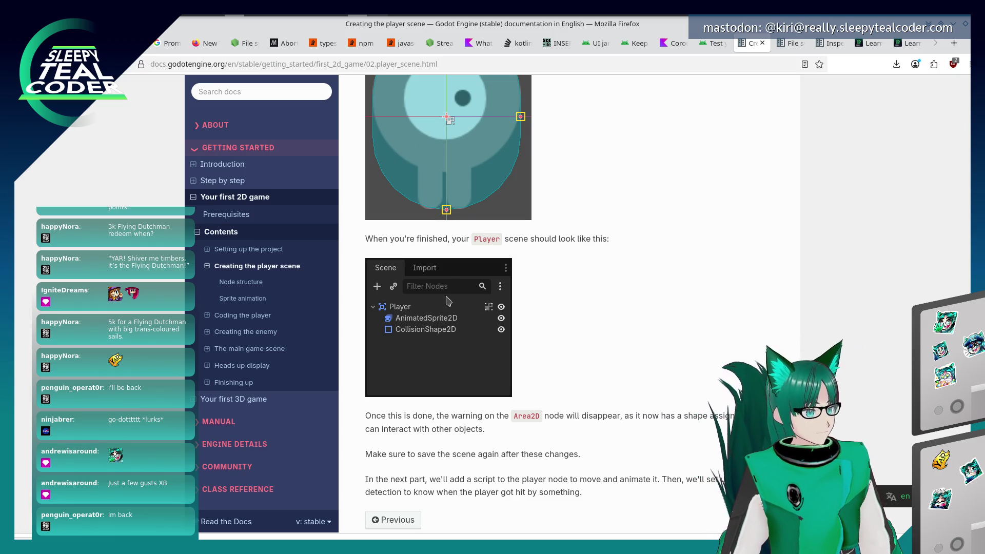
key("alt+Tab")
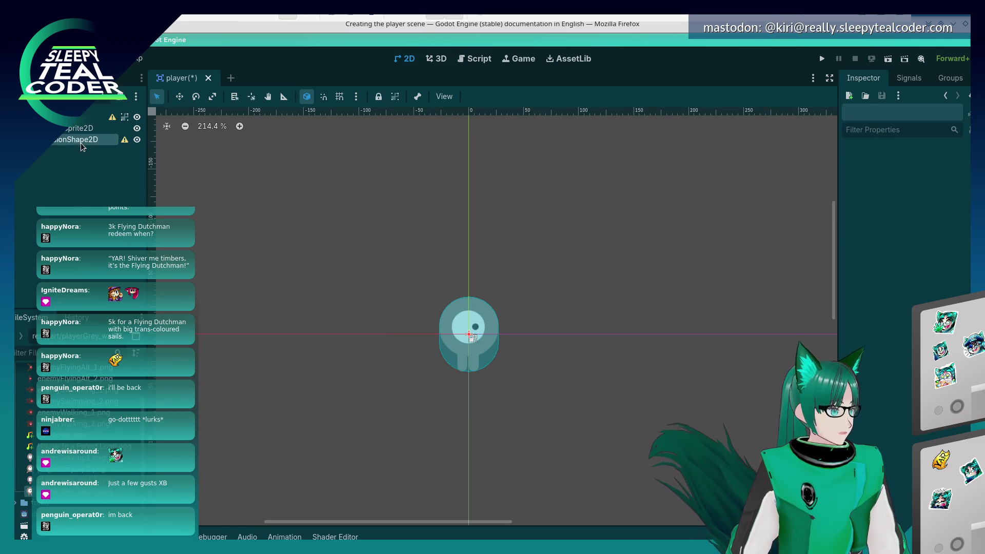
left_click(81, 139)
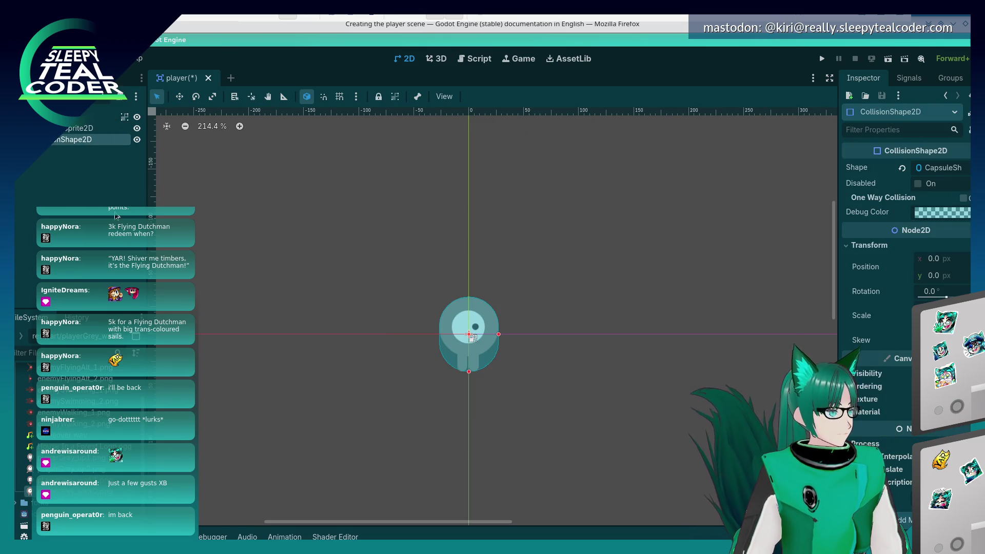
left_click(72, 174)
Finish the player-scene page and go on to the 'Coding the player' tutorial
key("alt+Tab")
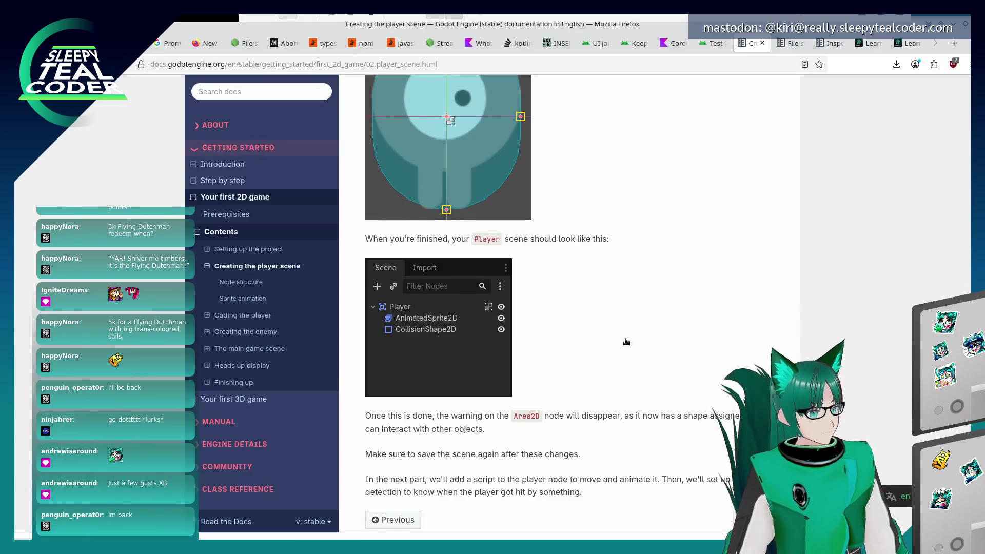
scroll(591, 348, "down", 3)
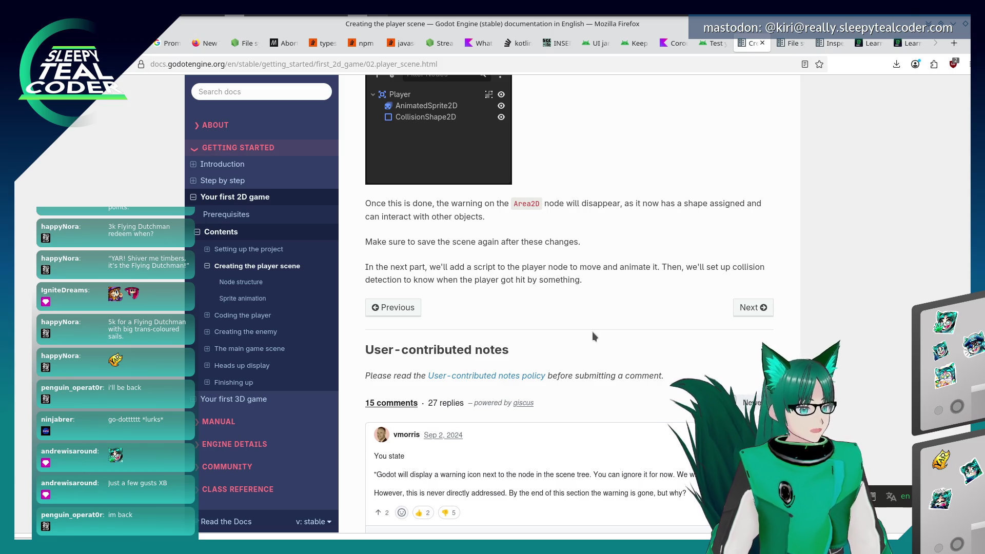
key("alt+Tab")
key("alt+Tab")
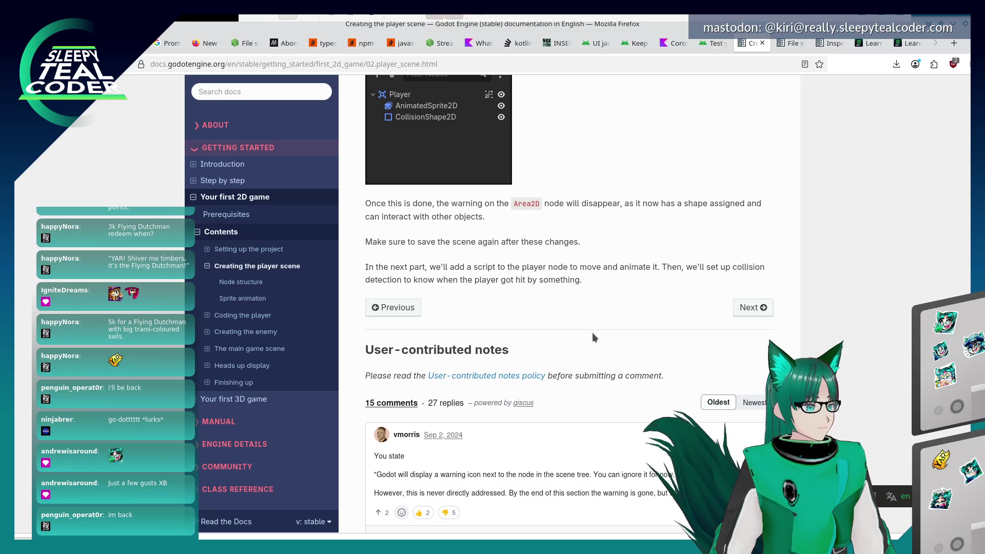
scroll(592, 333, "up", 2)
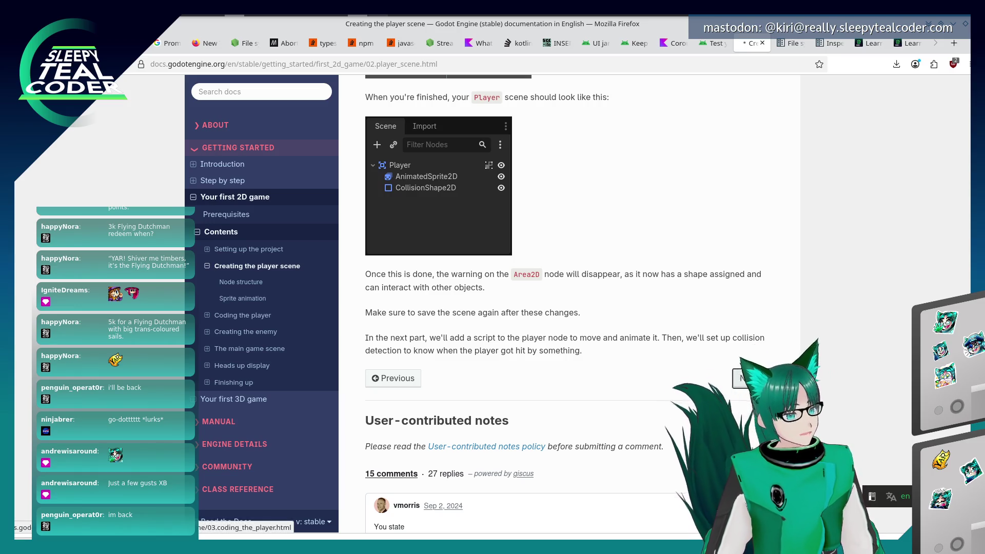
left_click(753, 378)
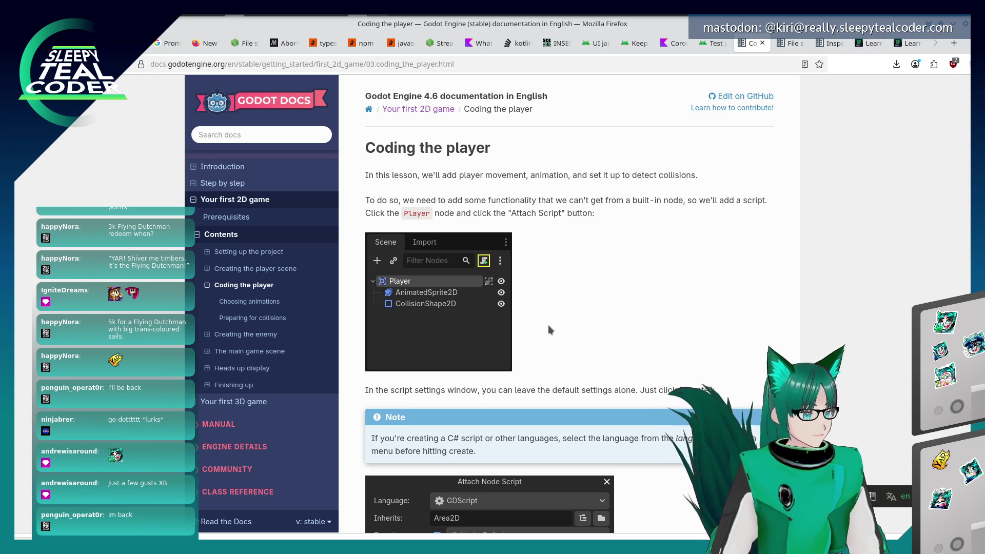
Attach a new player.gd script with default settings to the Player root node
scroll(550, 326, "down", 3)
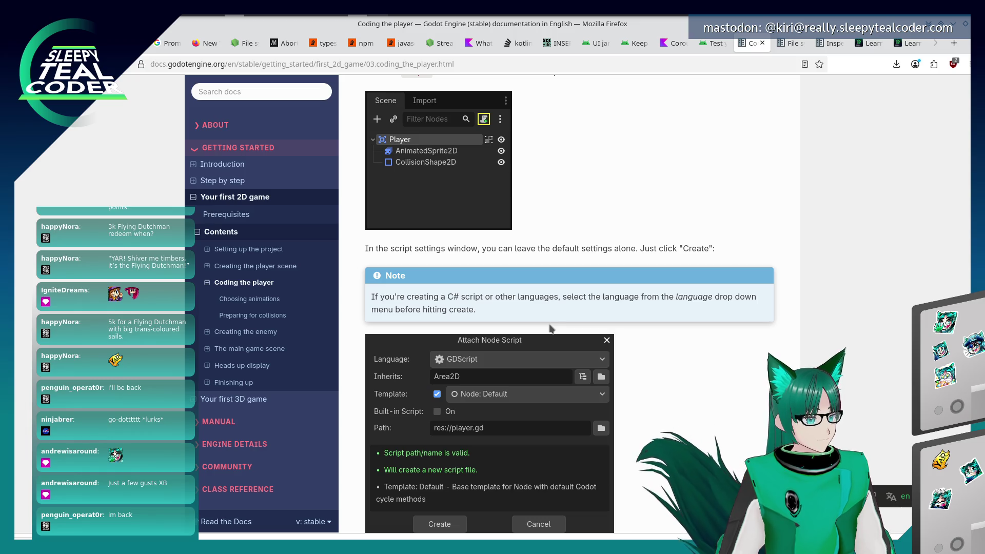
scroll(550, 328, "down", 2)
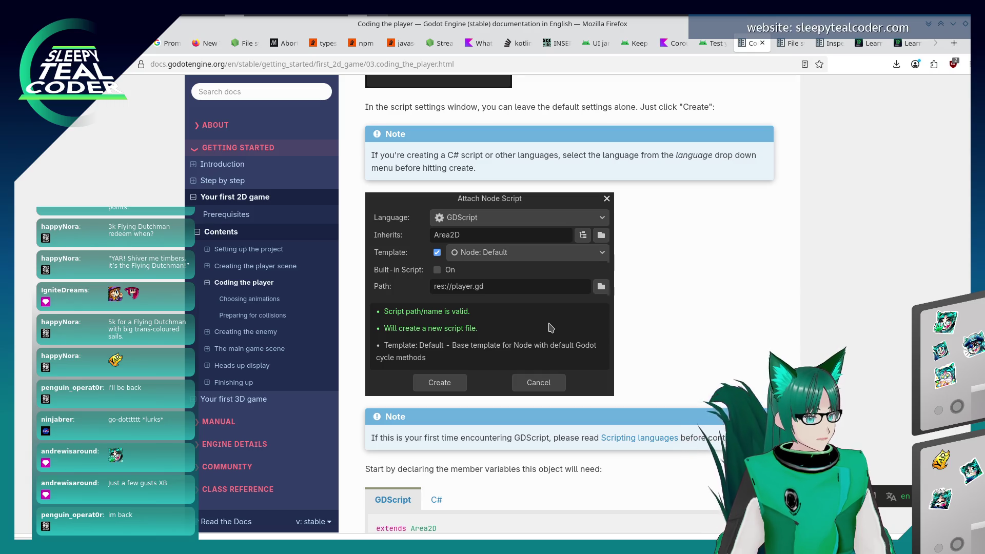
scroll(551, 327, "down", 1)
key("alt+Tab")
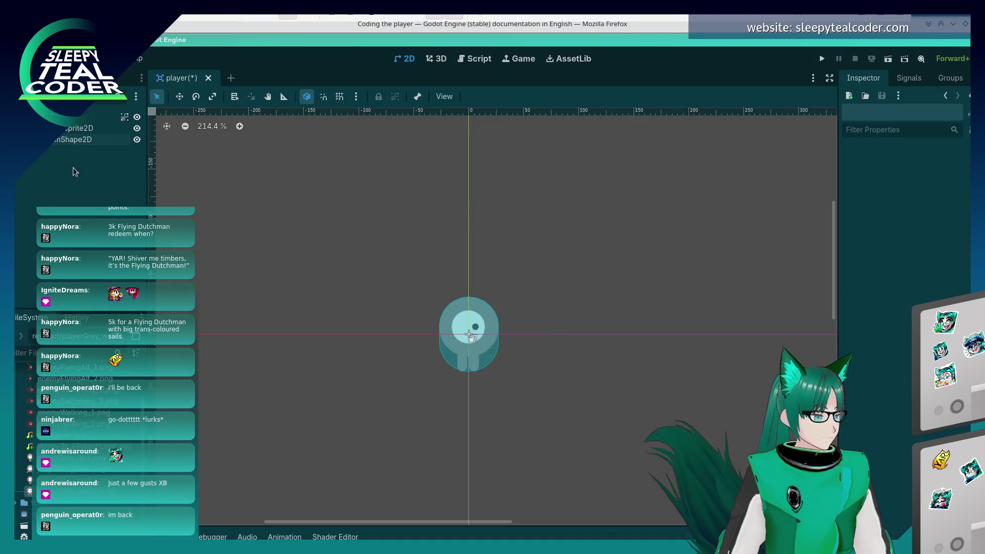
right_click(48, 117)
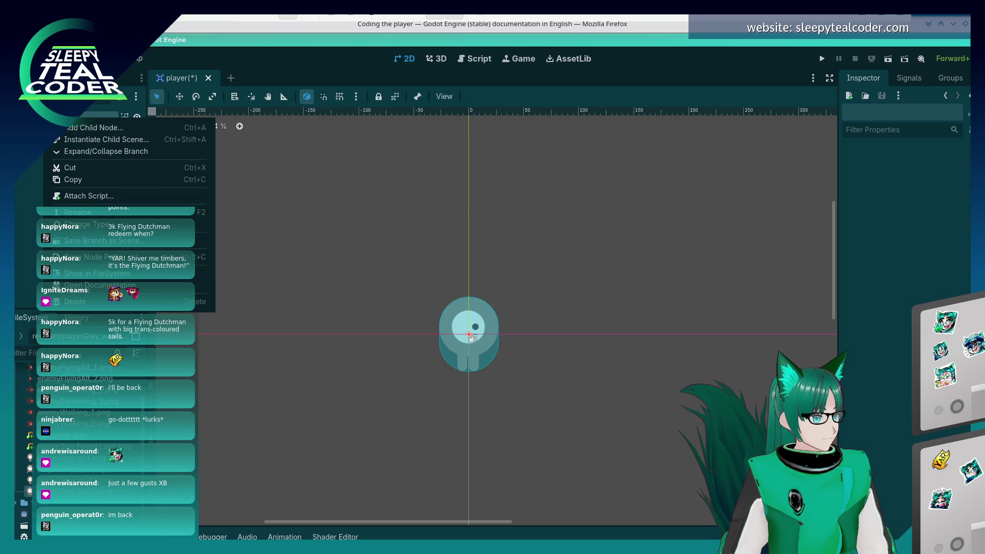
left_click(77, 196)
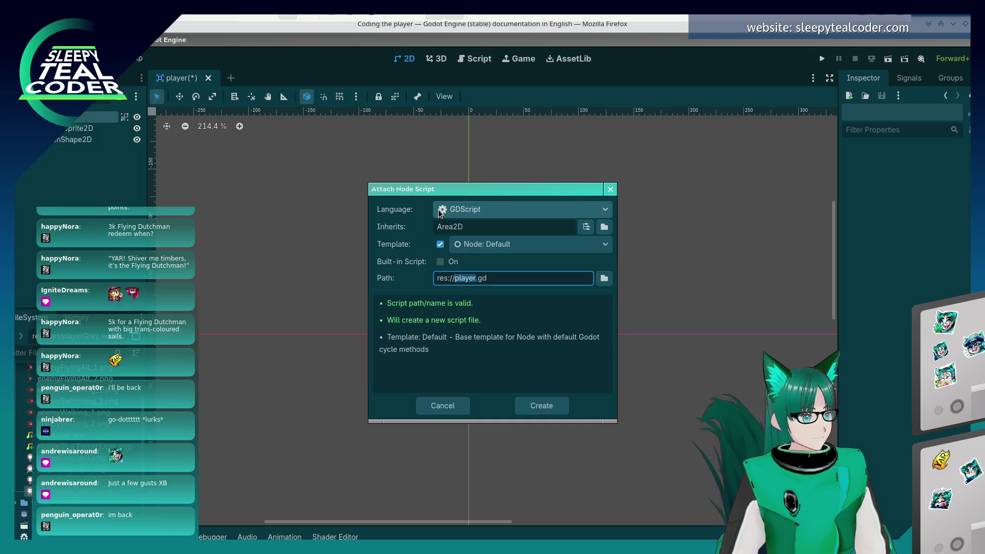
left_click(556, 407)
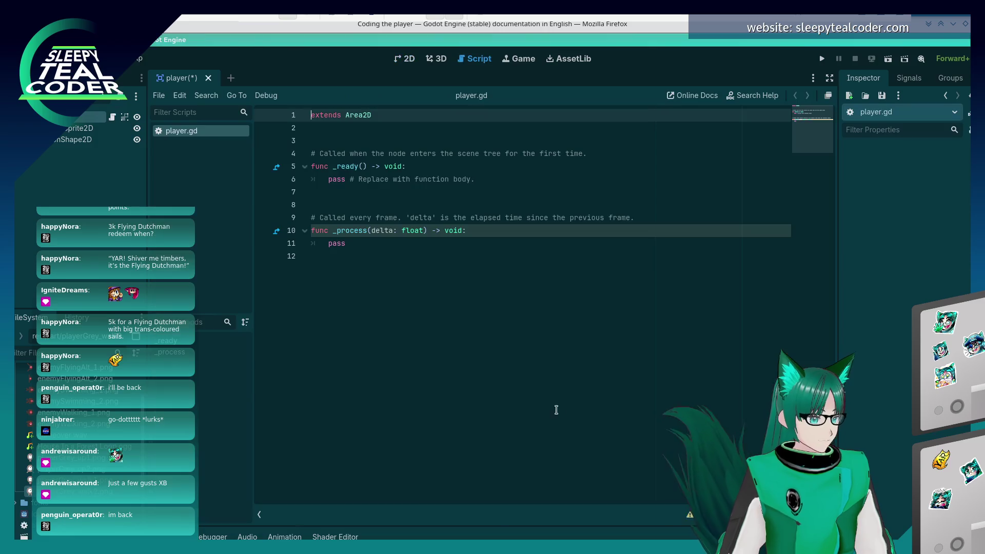
key("alt+Tab")
scroll(488, 340, "down", 5)
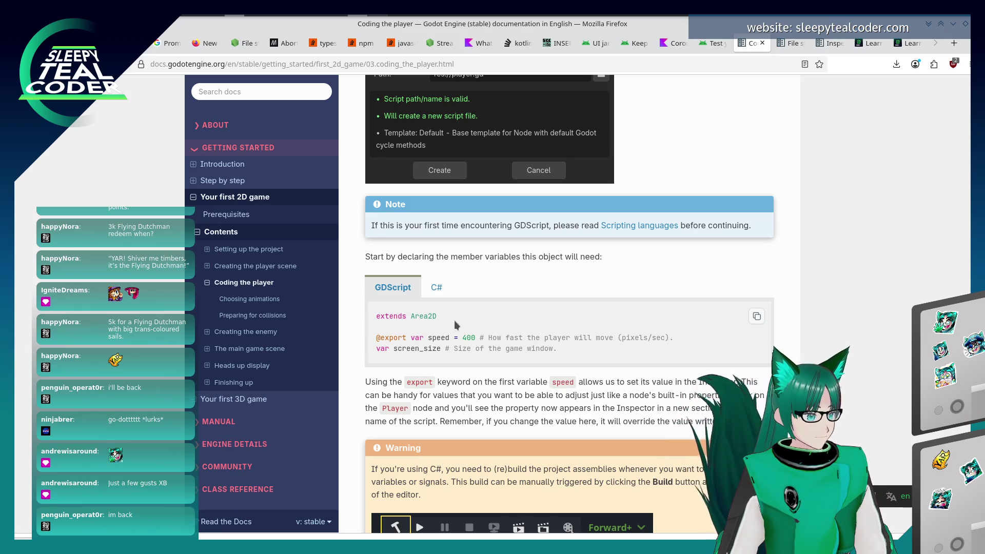
key("alt+Tab")
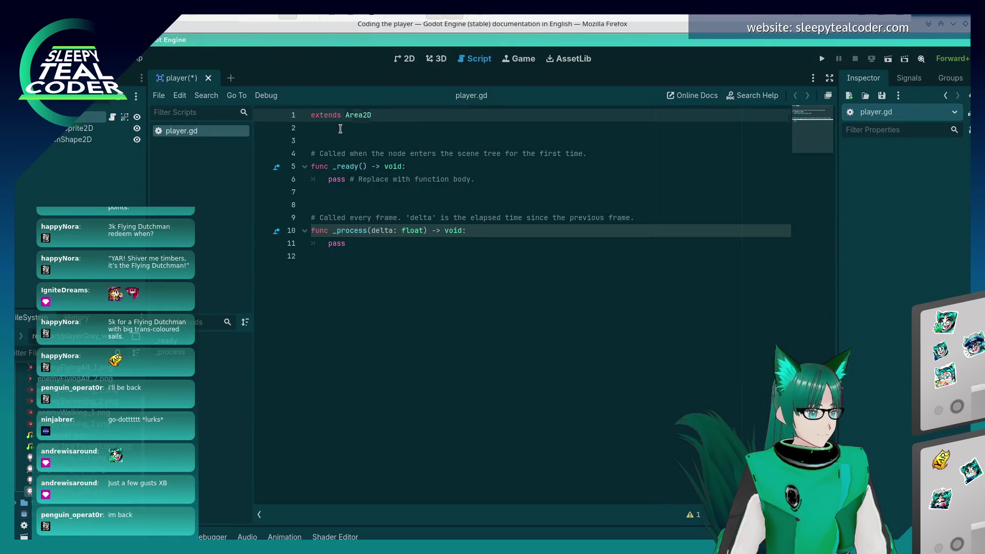
left_click(340, 128)
key("alt+Tab")
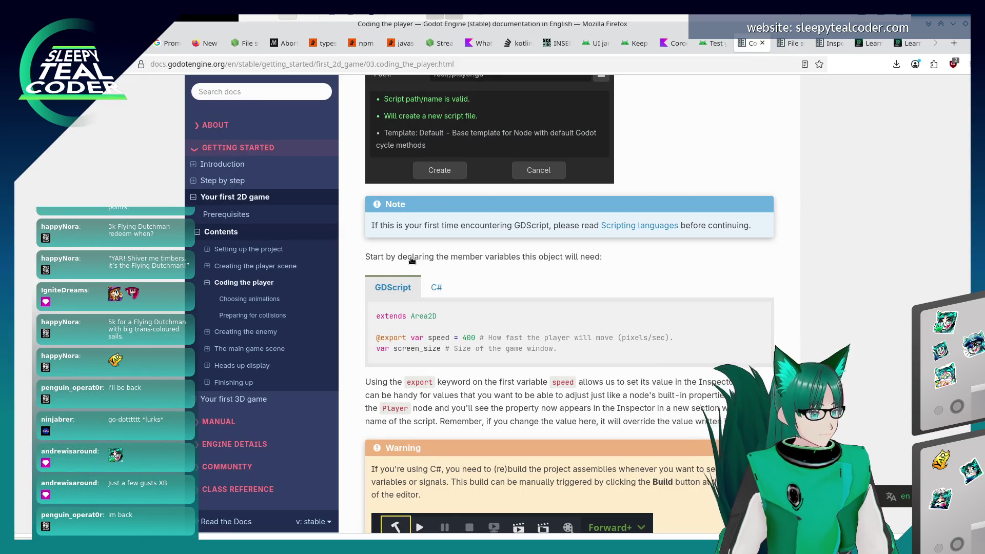
key("alt+Tab")
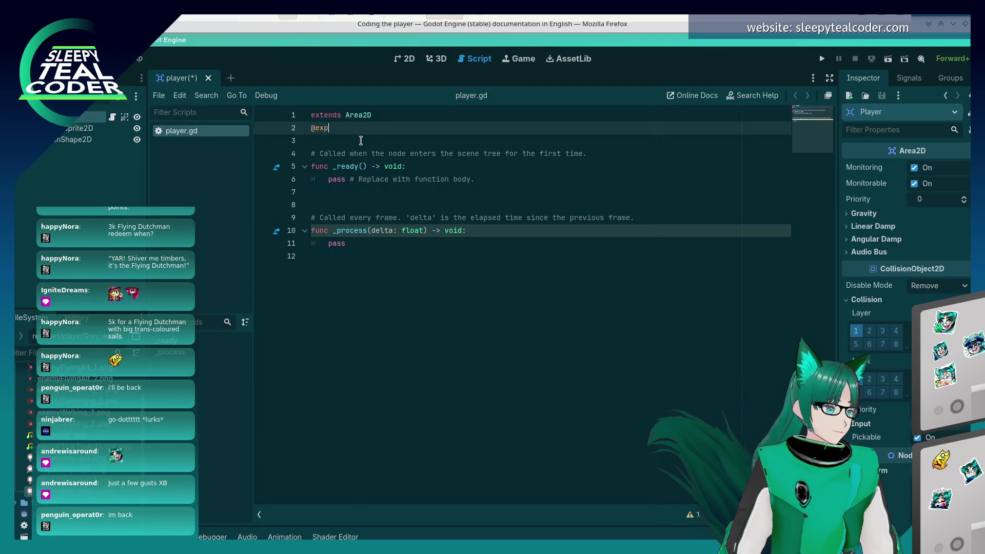
type("ort var")
key("Return")
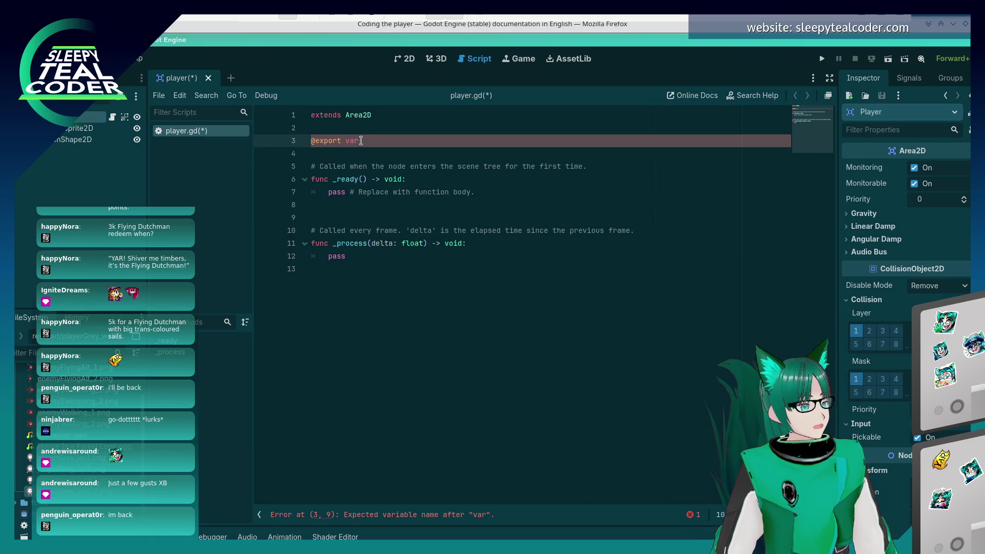
key("alt+Tab")
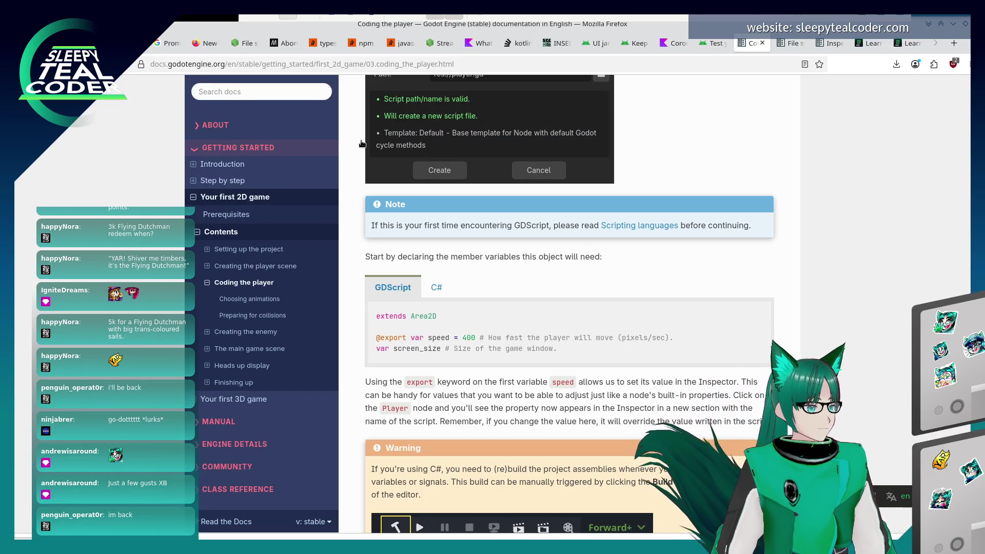
key("alt+Tab")
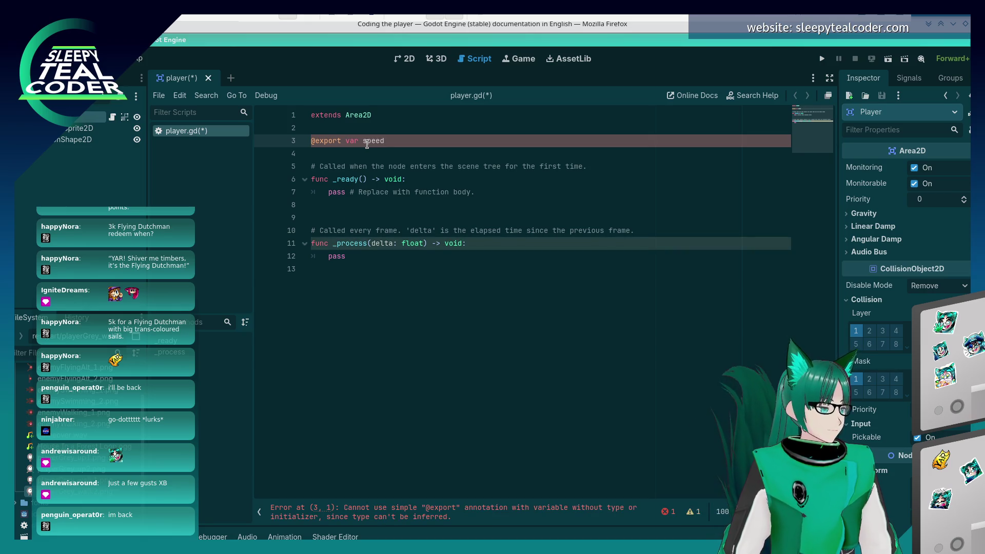
key("alt+Tab")
key("alt+Tab")
type(" = 400")
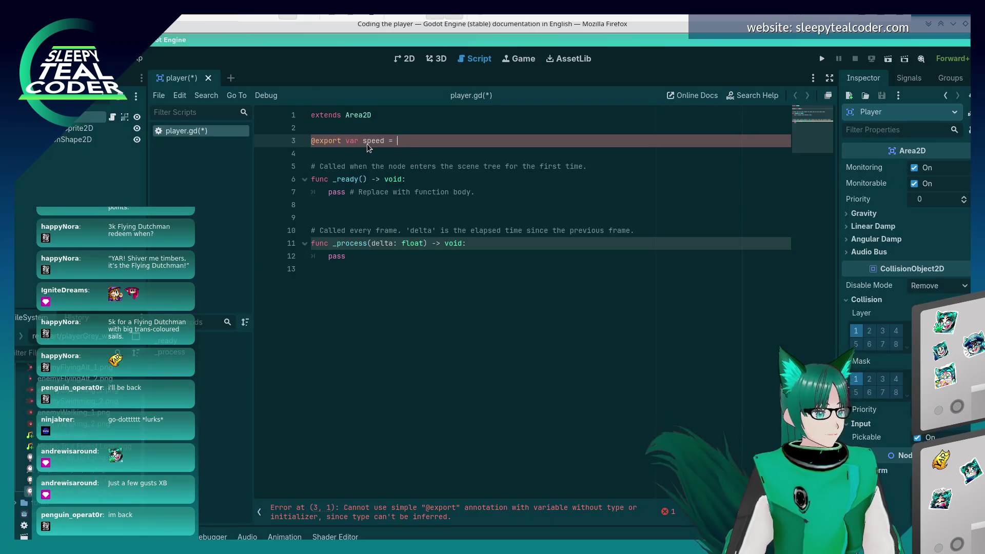
key("alt+Tab")
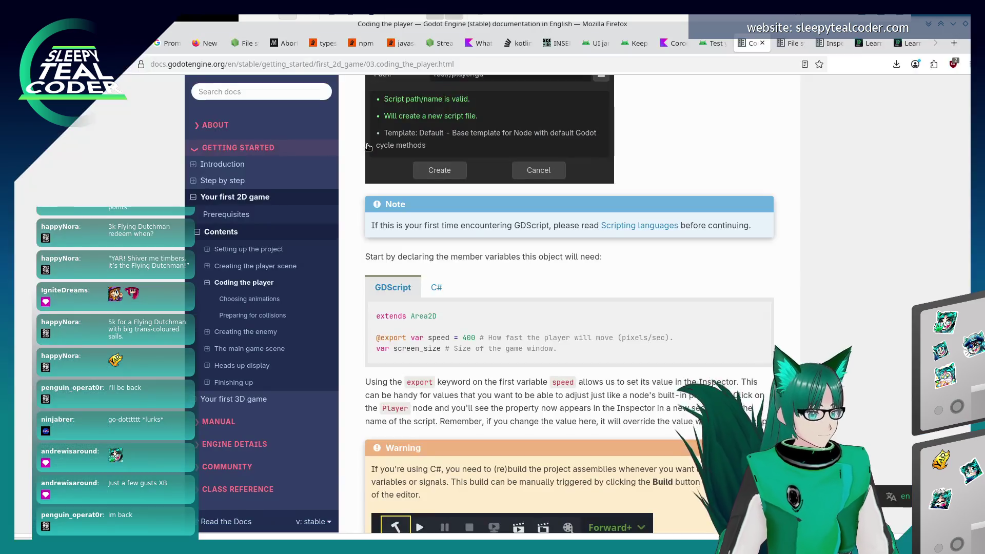
key("alt+Tab")
type("# ")
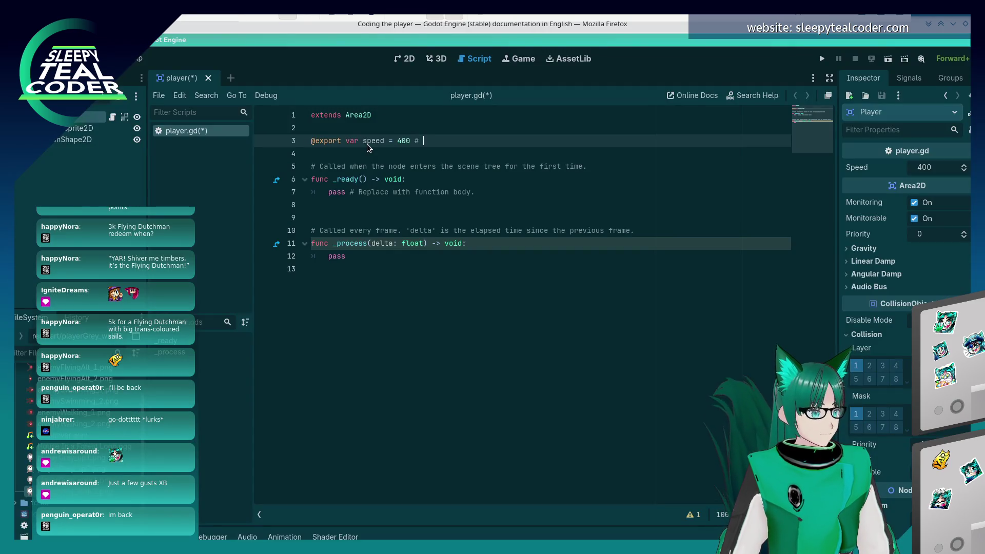
type("How fast the player will move (p")
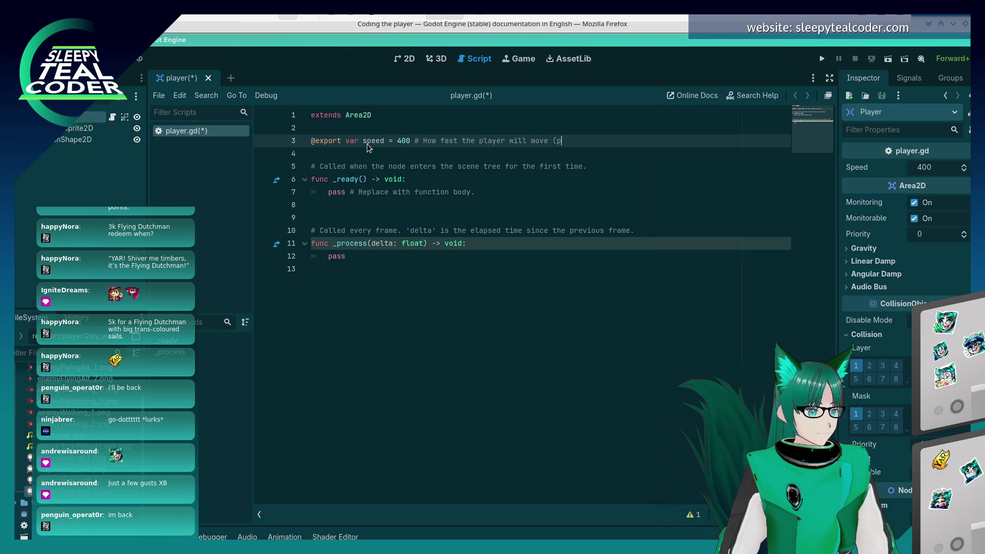
type("ixels/sec)")
Declare 'var screen_size' on the next line, checking the tutorial's version
key("Return")
key("alt+Tab")
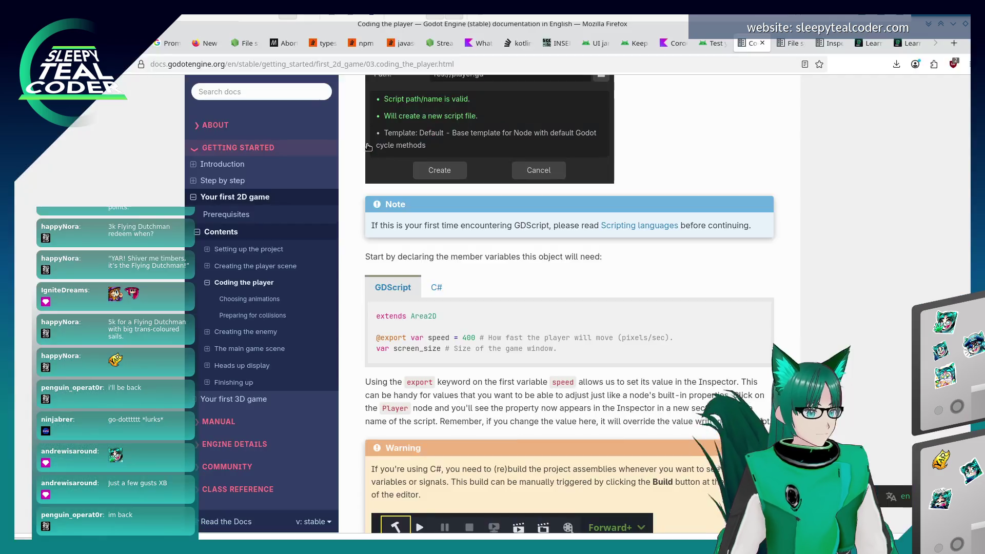
key("alt+Tab")
type("var screen_size")
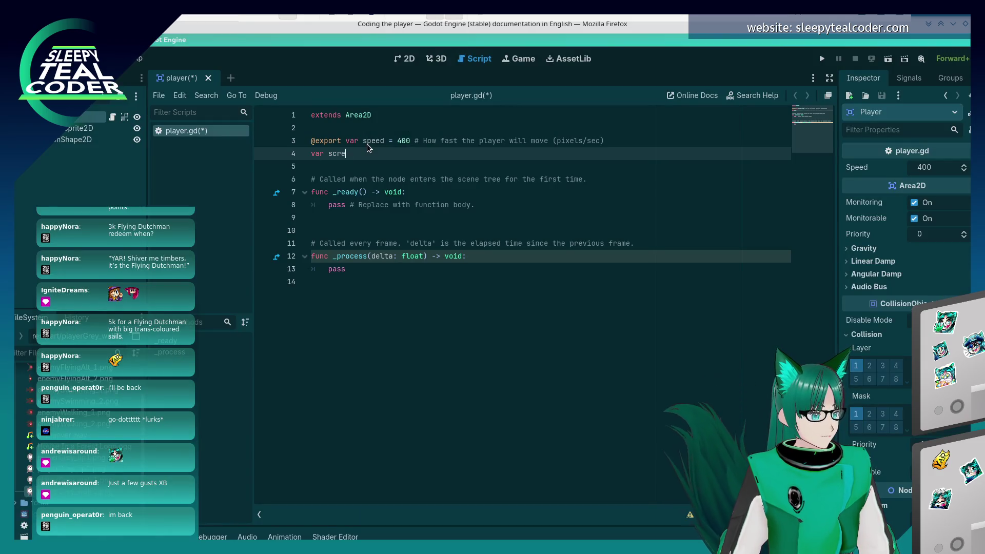
key("alt+Tab")
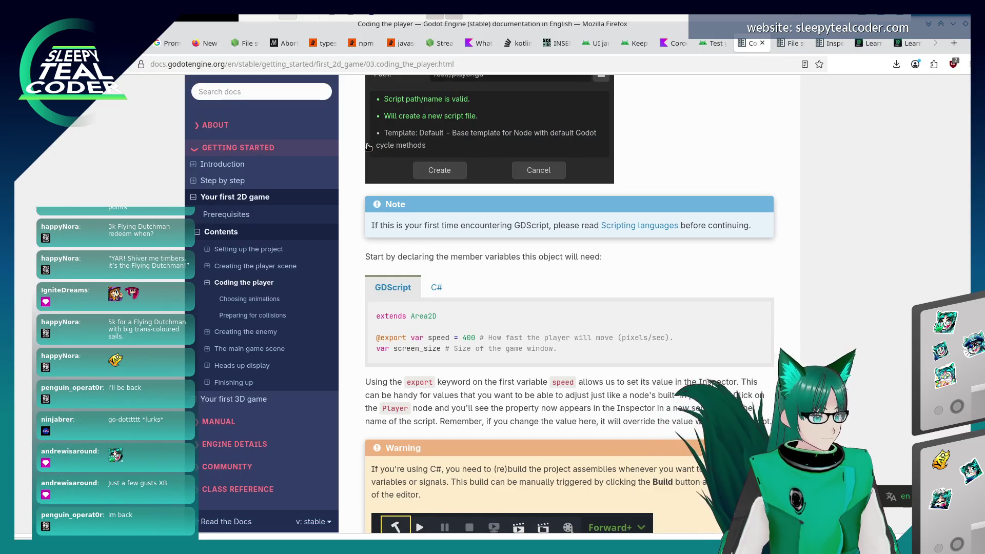
key("alt+Tab")
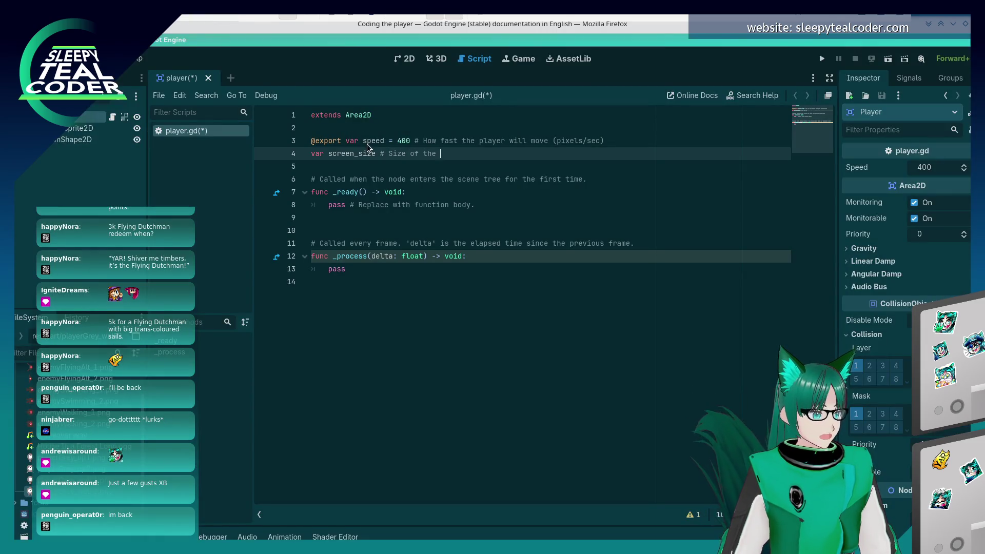
key("alt+Tab")
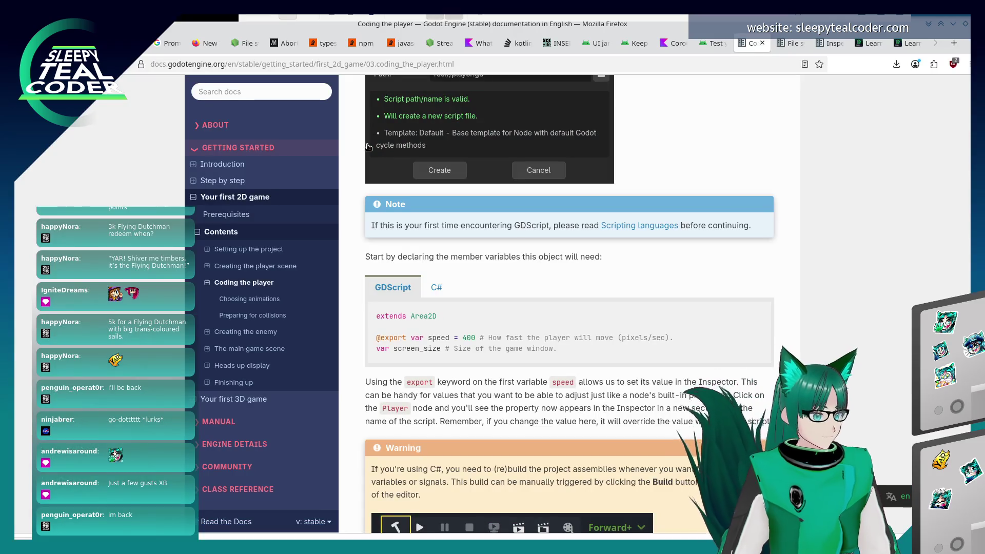
scroll(489, 331, "down", 3)
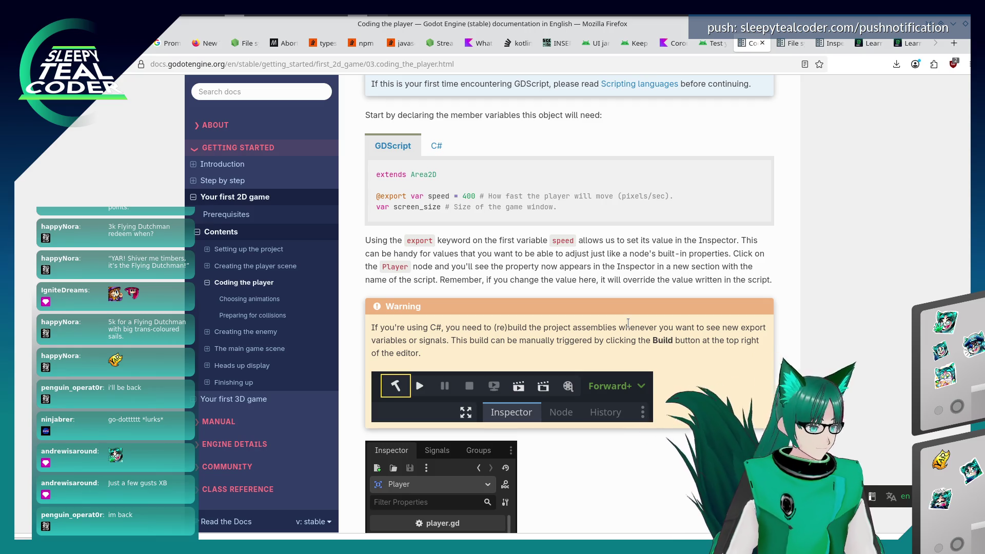
Scroll the 'Coding the player' page down to the _ready() screen_size example and Input Map section
scroll(628, 322, "down", 5)
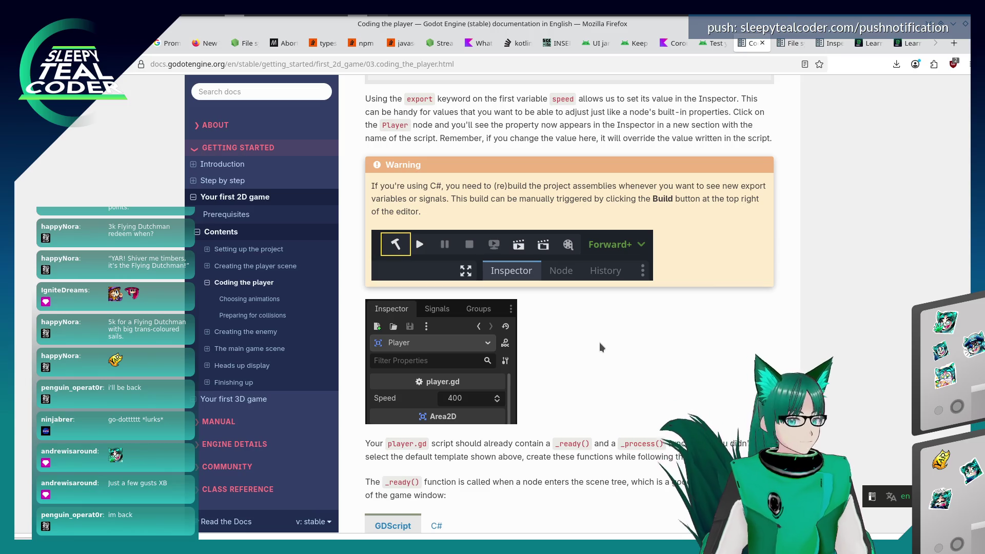
scroll(599, 343, "down", 3)
scroll(599, 343, "down", 2)
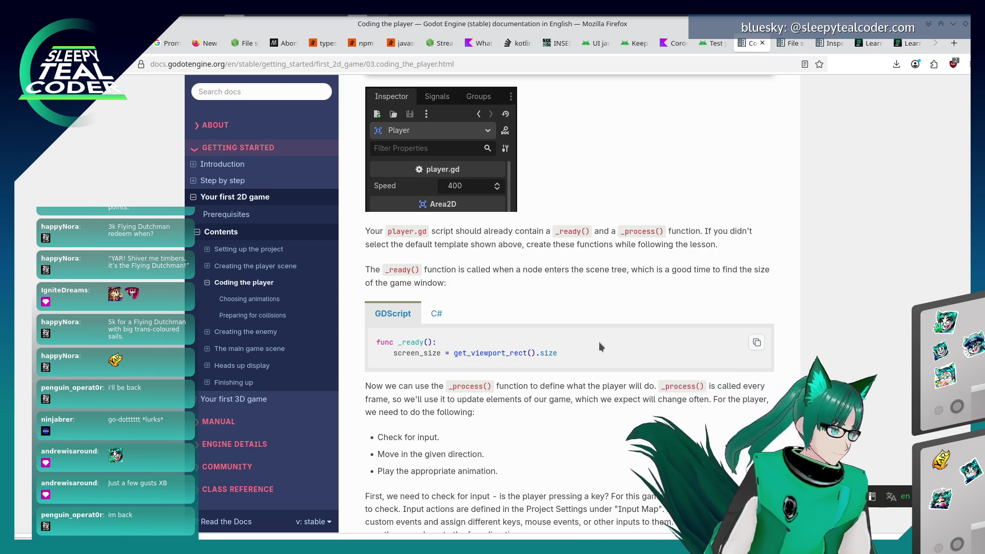
scroll(600, 347, "down", 5)
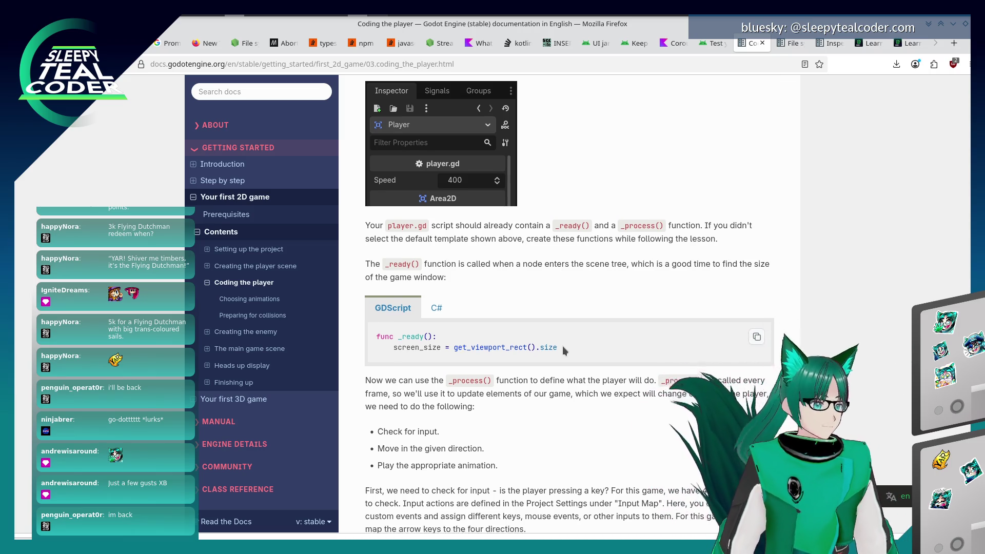
scroll(495, 357, "up", 2)
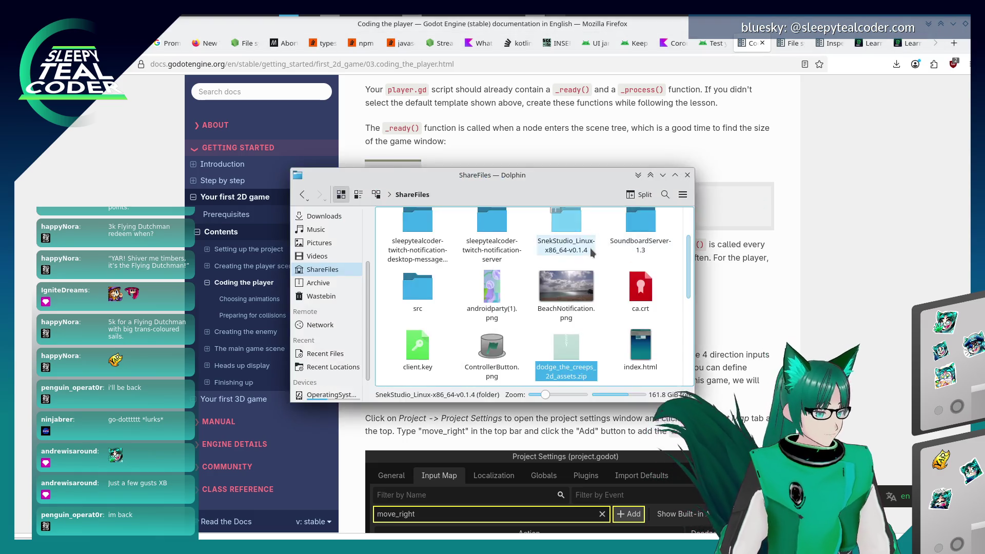
Replace pass on line 8 with 'screen_size = get_viewport_rect().size' using autocomplete
key("alt+Tab")
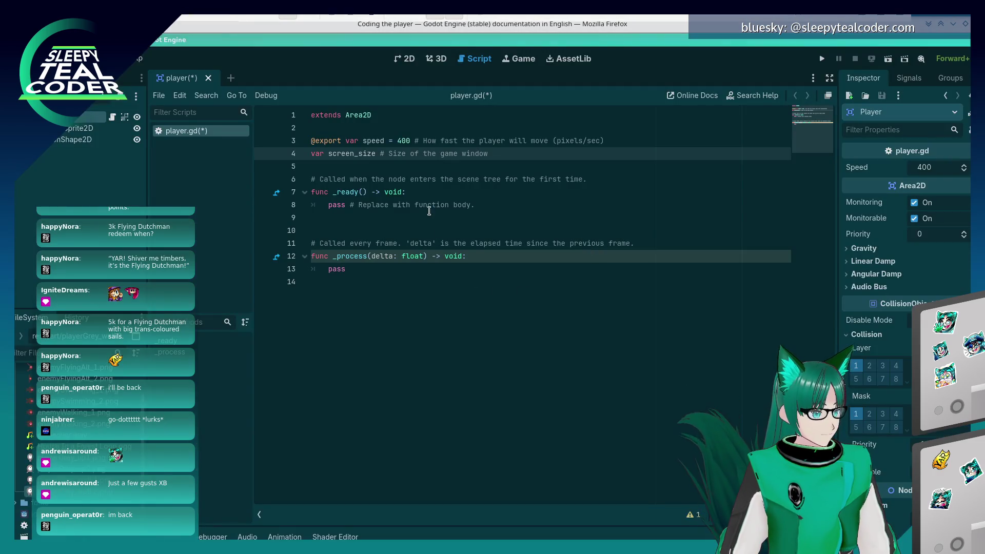
left_click(485, 203)
key("shift+Home")
type("screen")
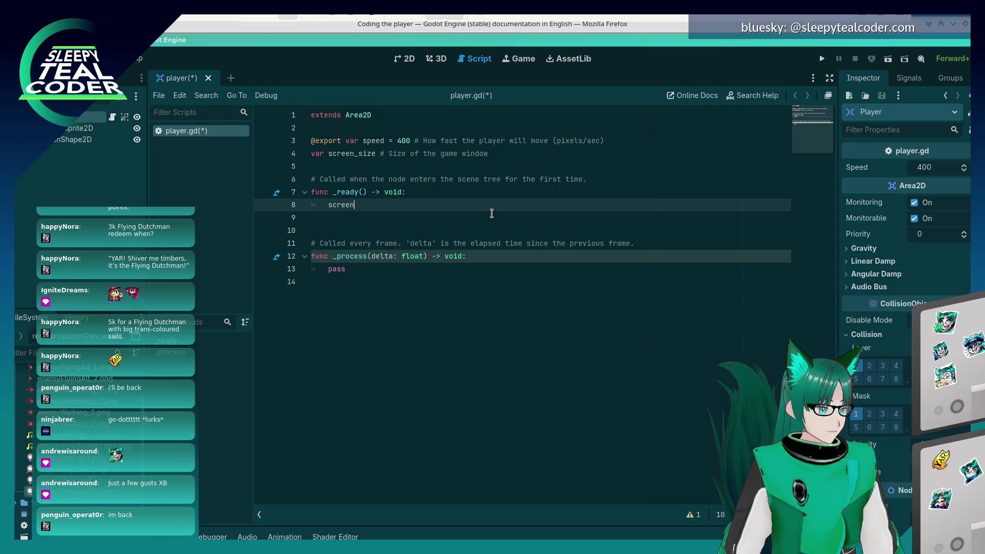
type("_size")
key("alt+Tab")
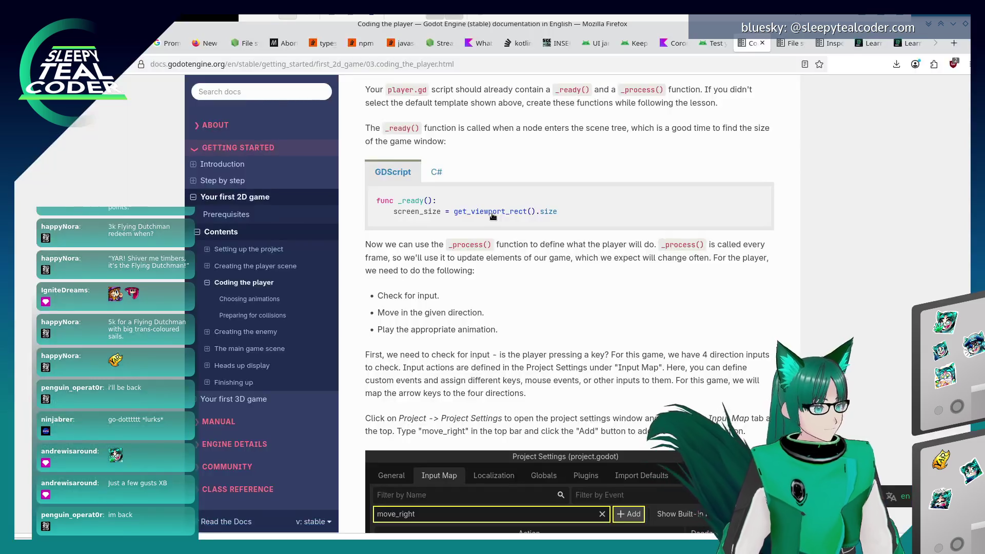
key("alt+Tab")
type("getv")
key("Down")
key("Down")
key("Down")
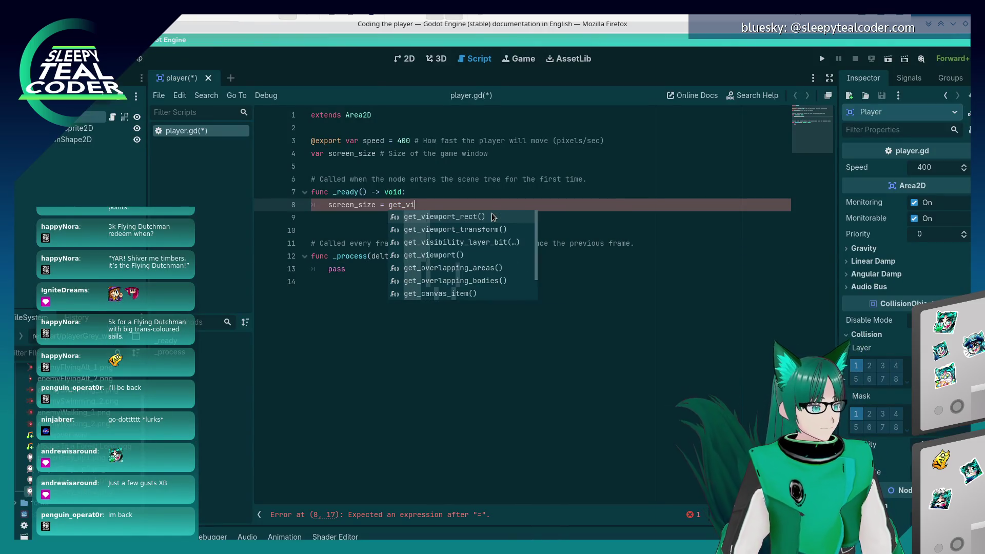
key("Return")
type("size")
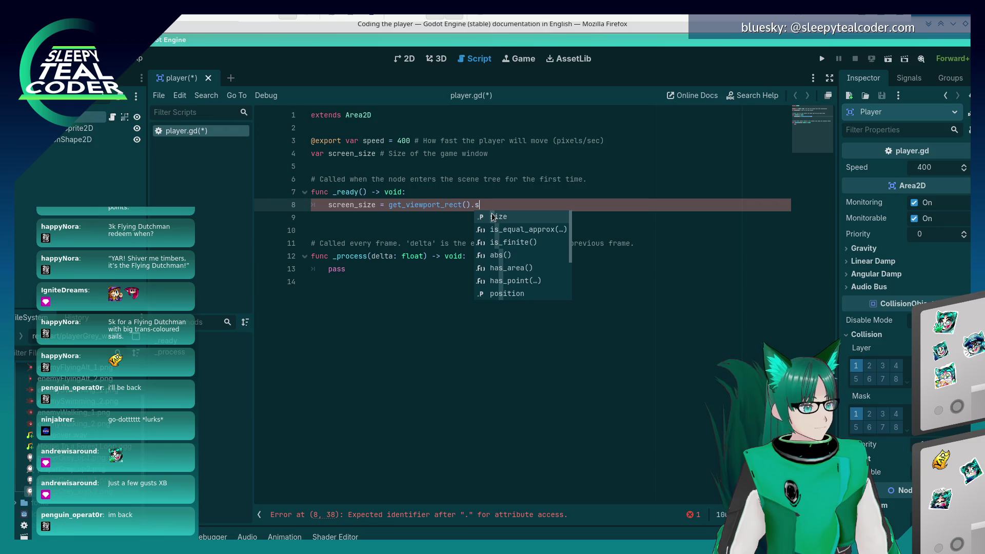
key("alt+Tab")
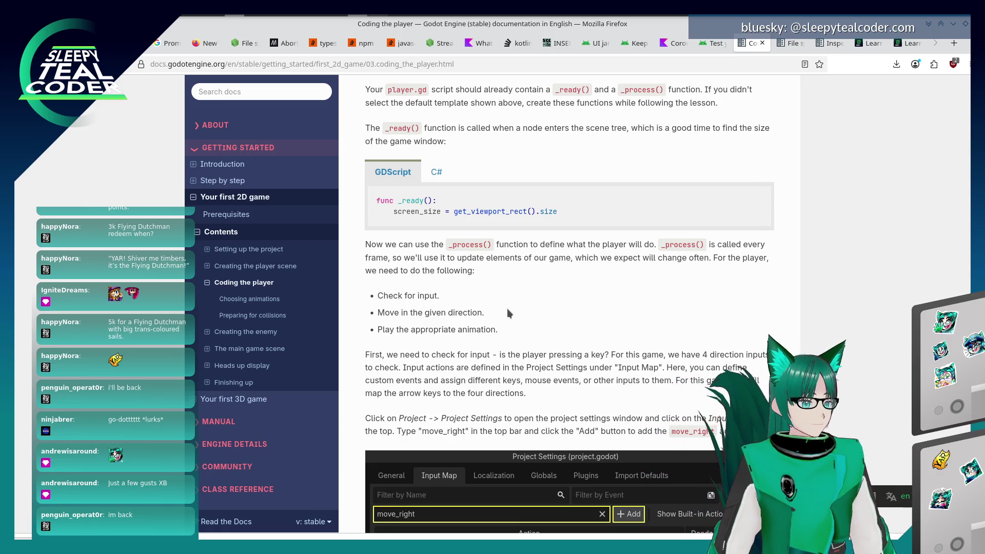
scroll(507, 309, "down", 3)
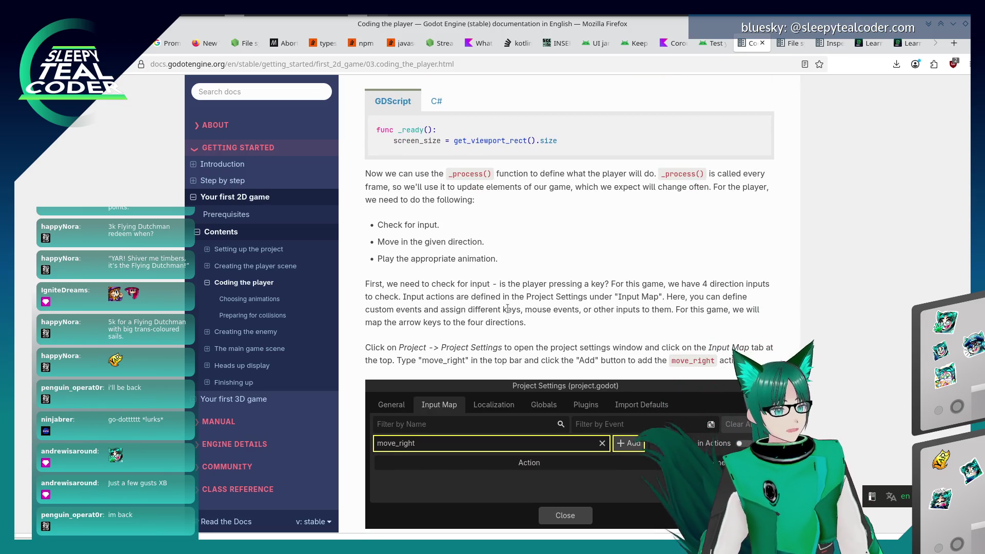
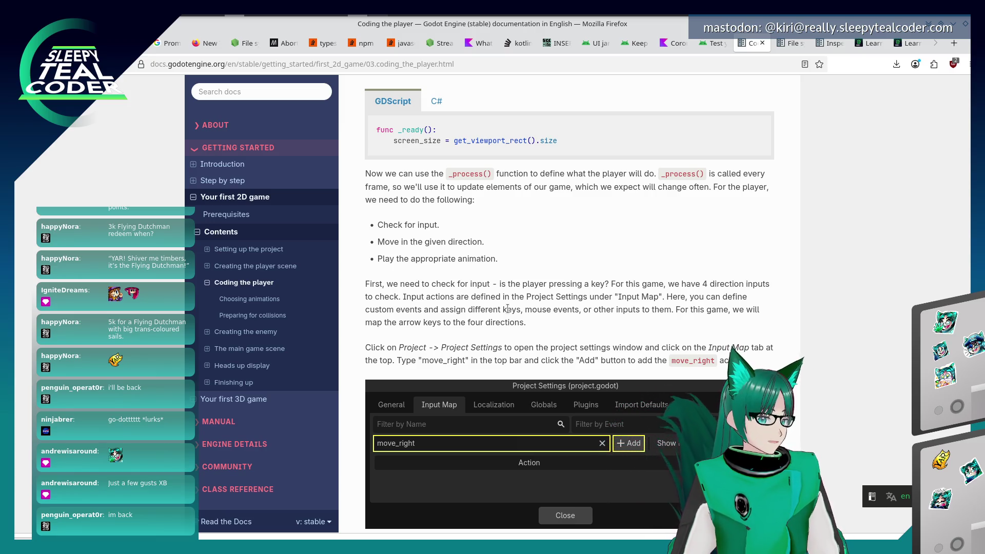
Scroll the docs to the Input Map setup steps and return to the Godot editor
scroll(445, 227, "down", 2)
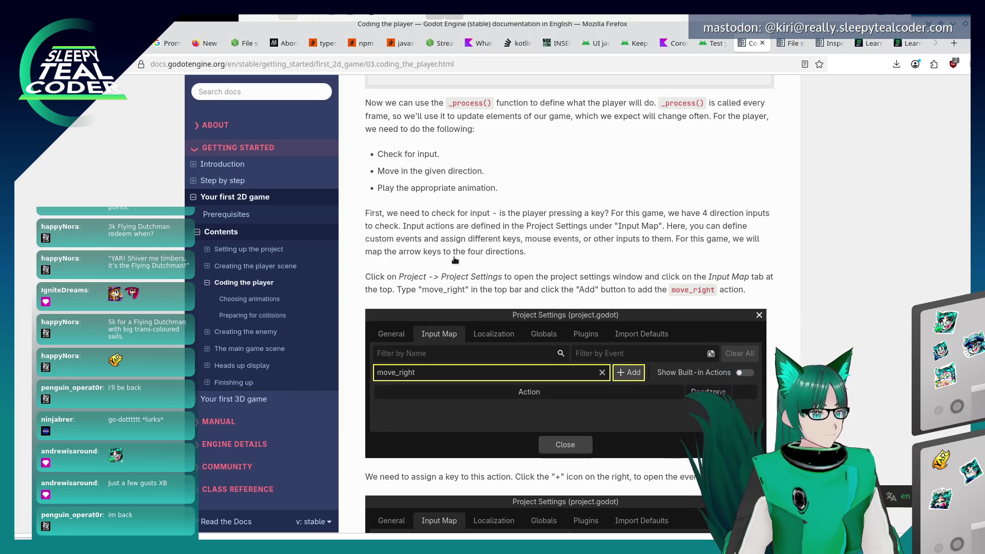
key("alt+Tab")
left_click(56, 58)
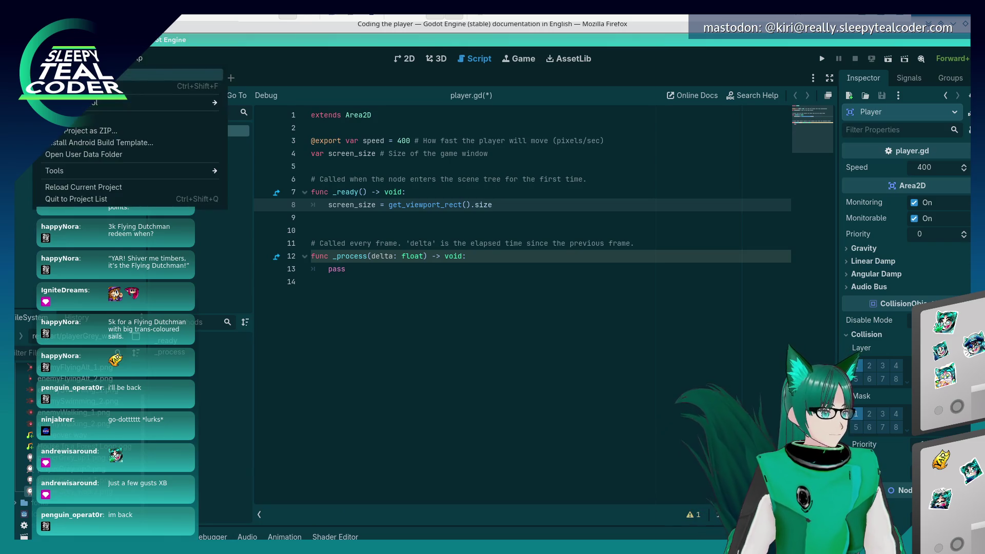
Add a move_right action in Project Settings > Input Map
left_click(71, 77)
left_click(263, 153)
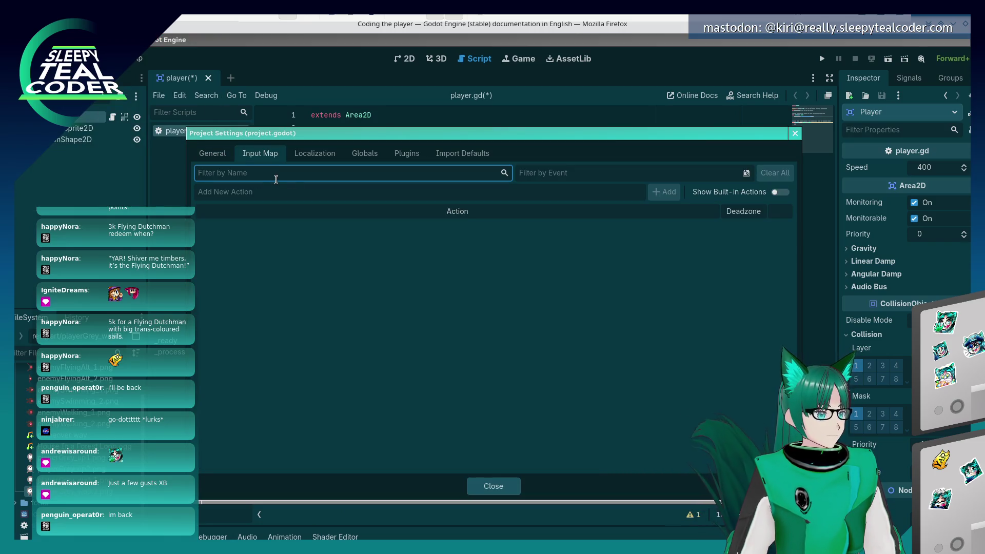
left_click(260, 191)
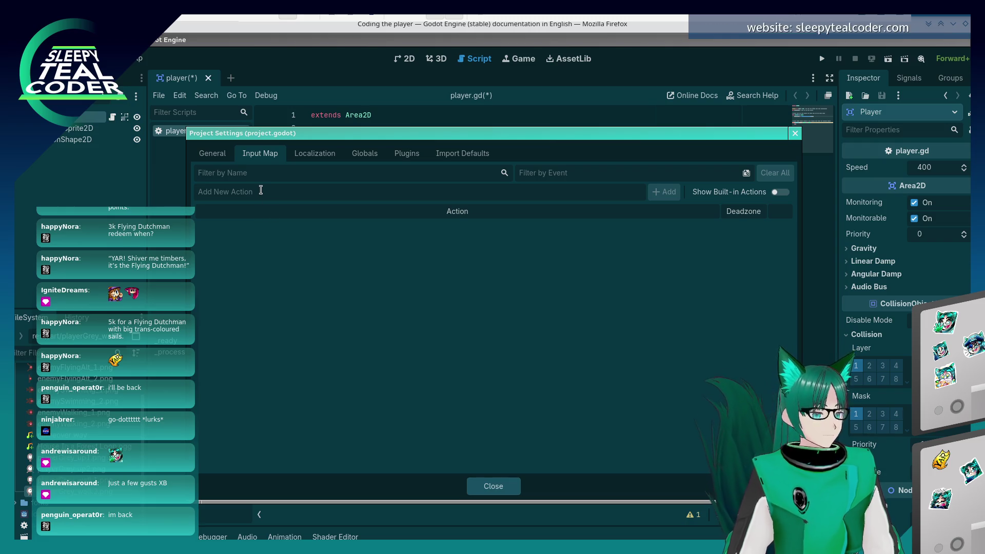
type("move_right")
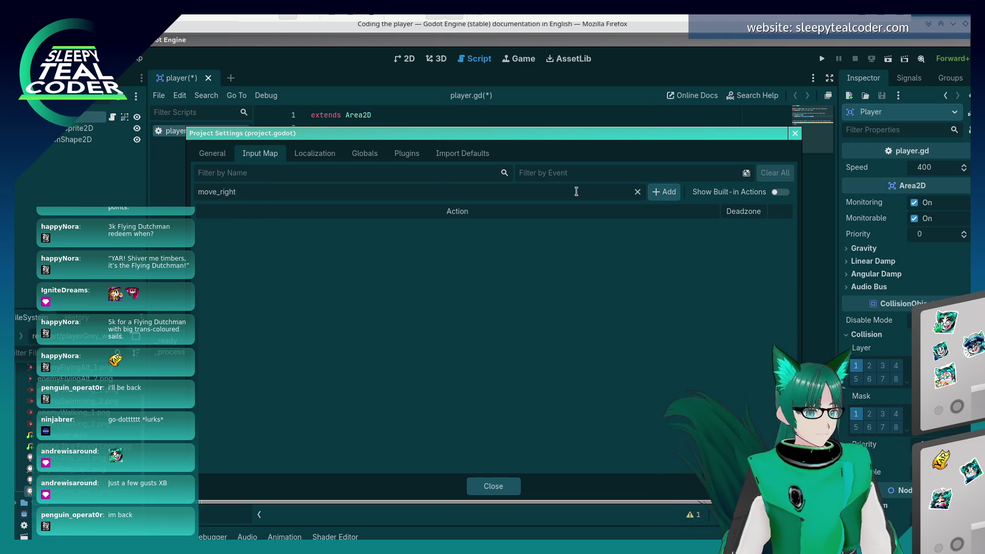
left_click(672, 198)
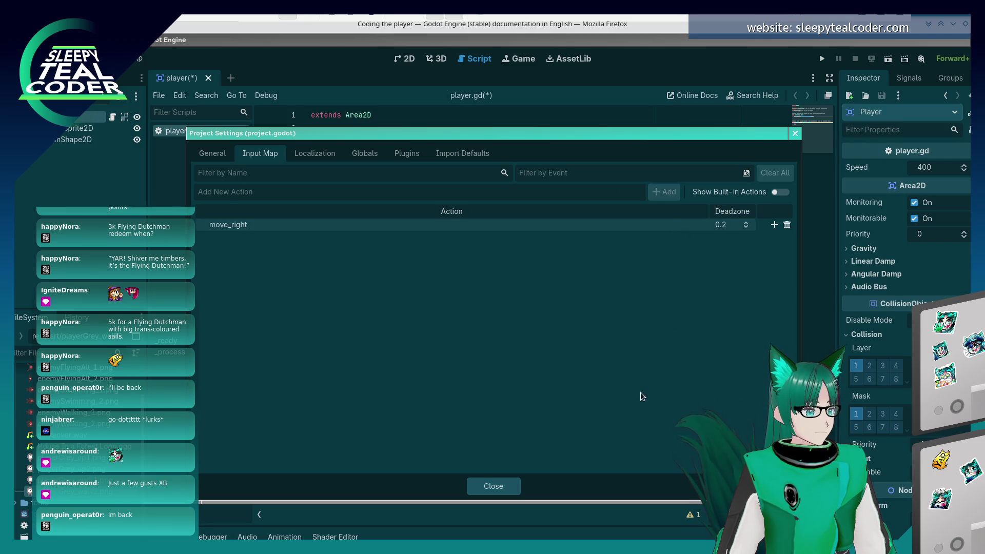
Check the docs for the key-binding steps, then start adding an event to move_right
key("alt+Tab")
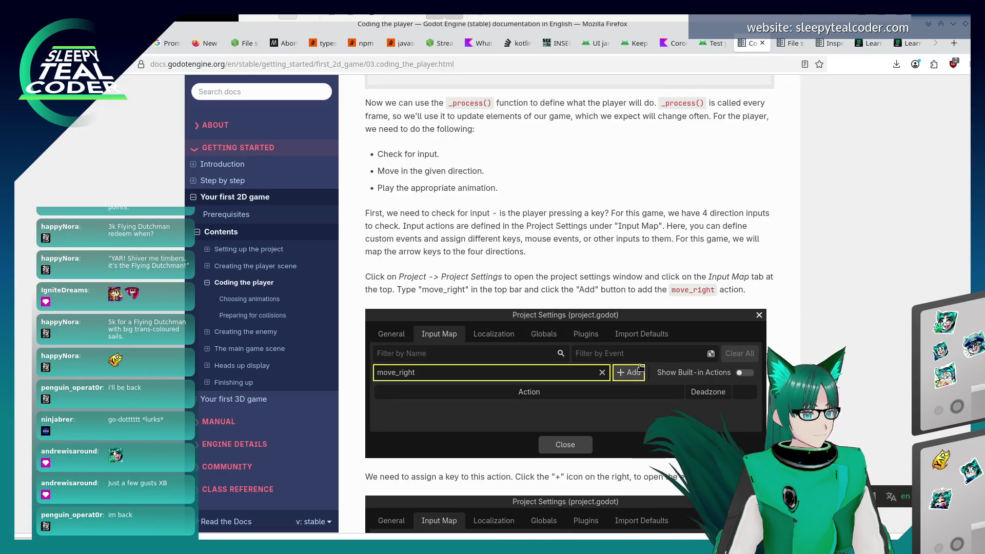
scroll(641, 385, "down", 4)
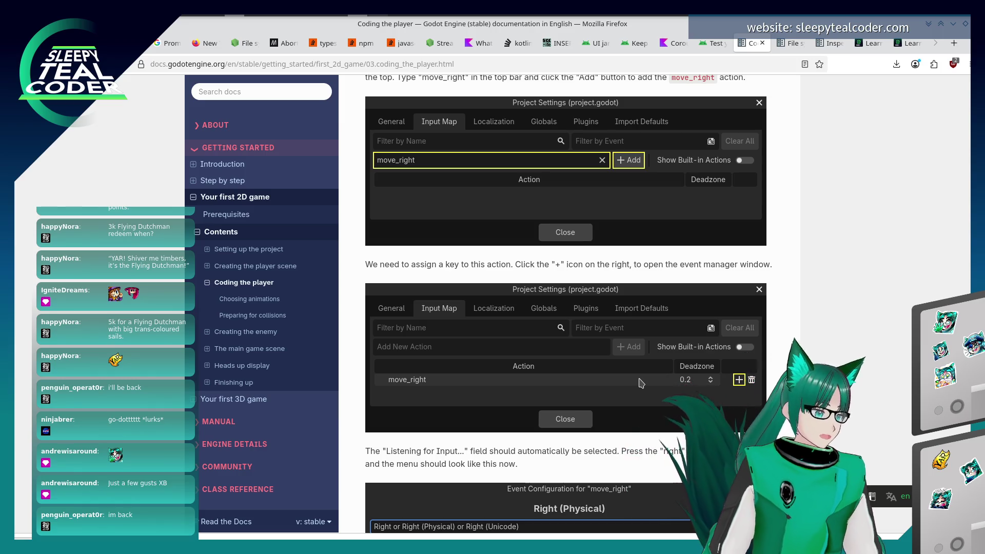
scroll(590, 341, "down", 3)
key("alt+Tab")
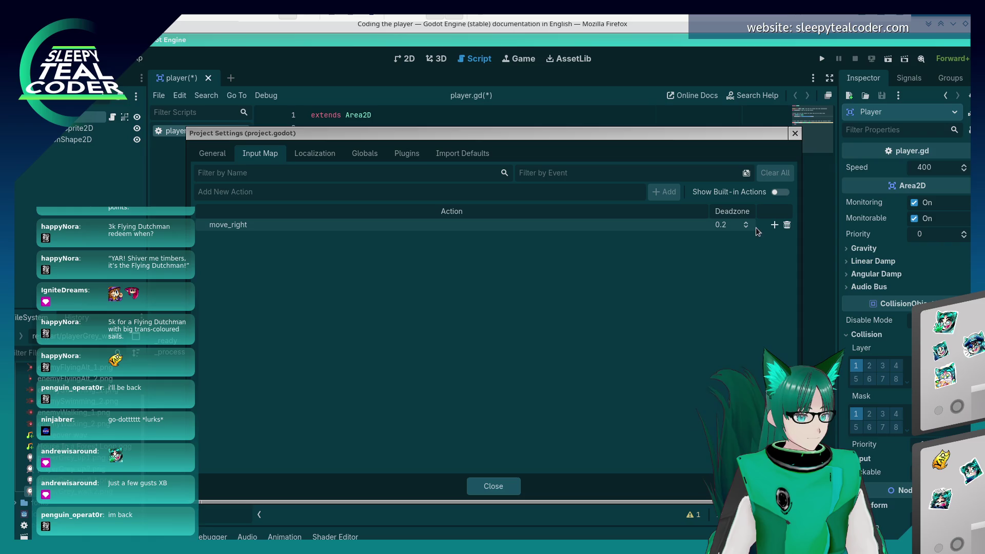
left_click(774, 225)
Discard an accidental Alt binding and reopen the move_right event dialog, moved aside
key("alt")
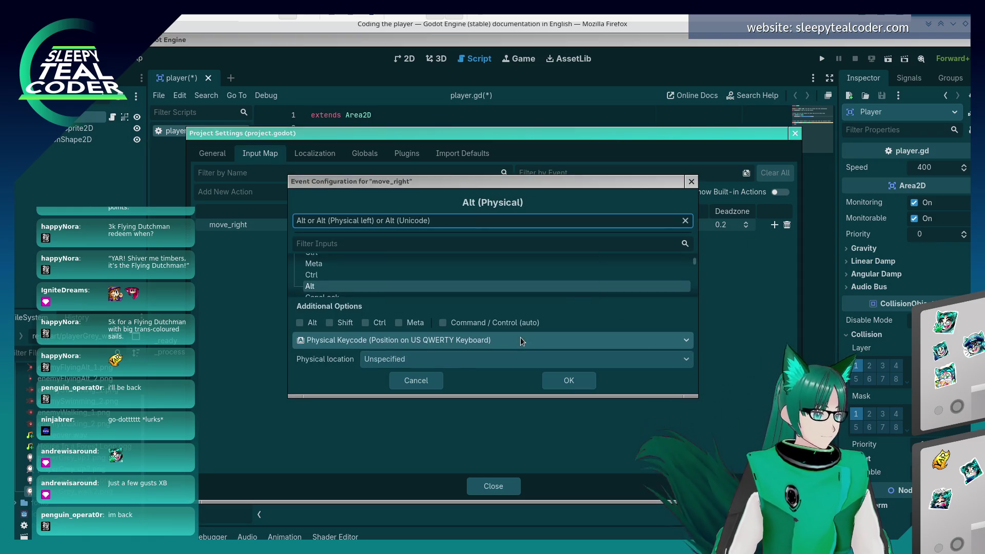
left_click(468, 202)
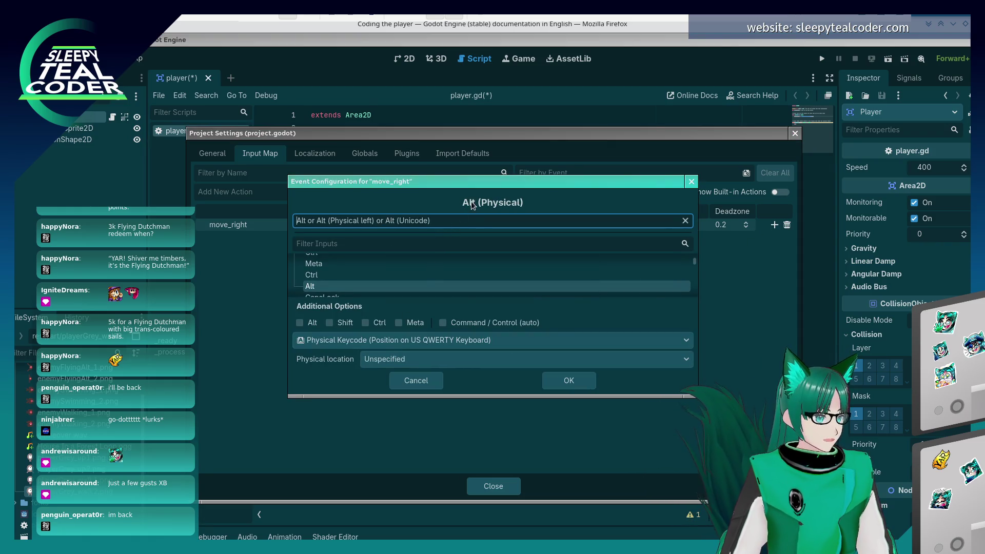
left_click(416, 380)
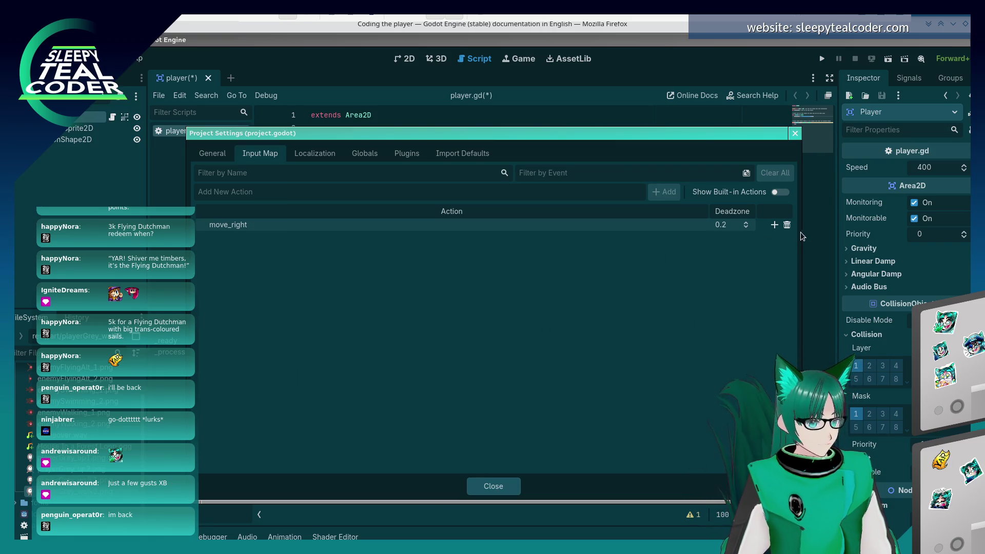
left_click(775, 224)
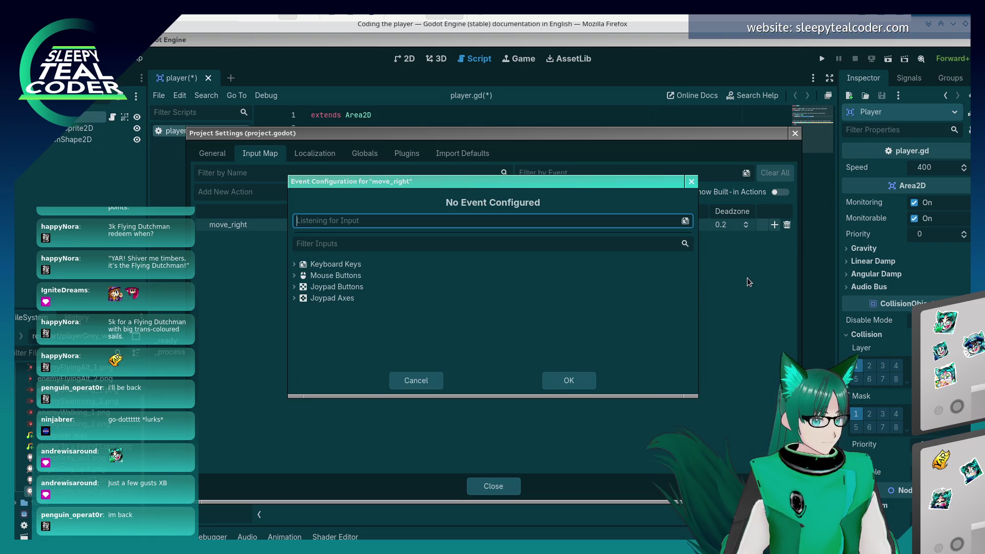
left_click_drag(618, 185, 480, 175)
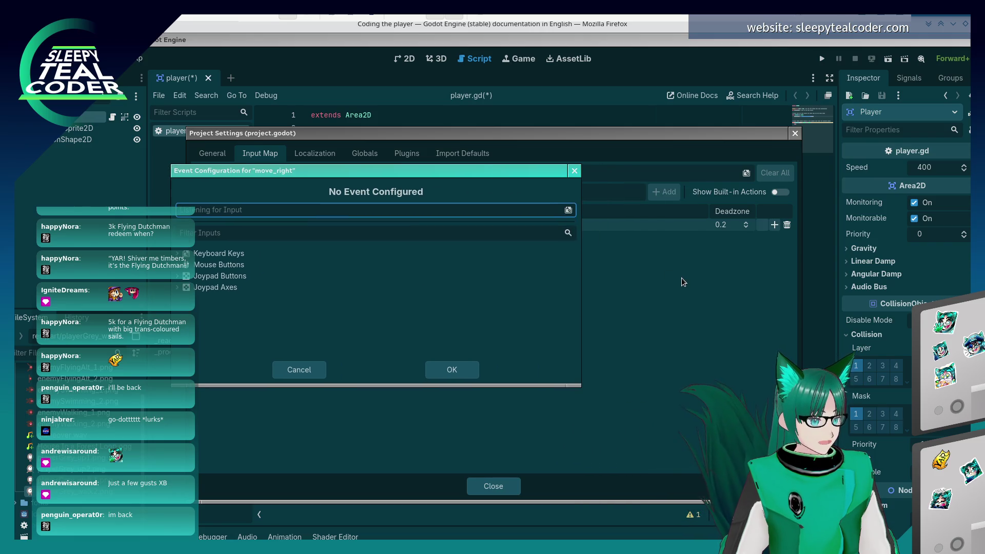
left_click(681, 278)
Consult the Input Map instructions in the Godot docs
key("alt+Tab")
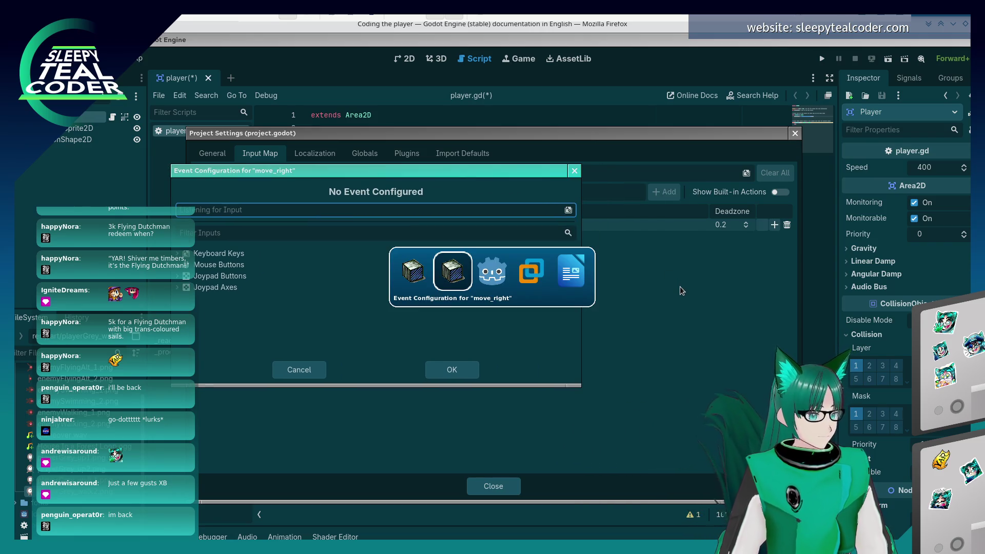
key("alt+Tab")
key("alt+Tab")
scroll(646, 366, "down", 4)
scroll(647, 366, "up", 1)
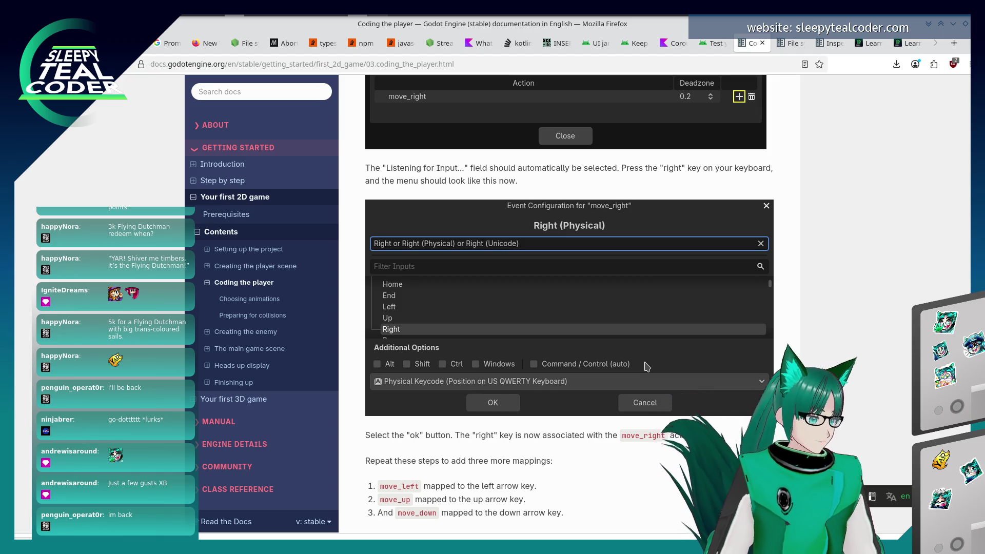
scroll(646, 365, "down", 3)
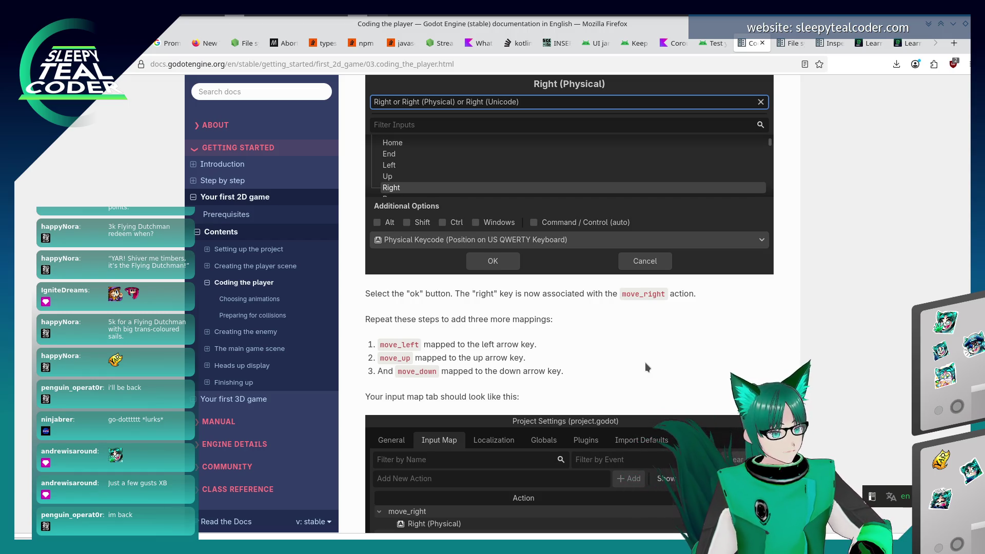
scroll(645, 363, "down", 3)
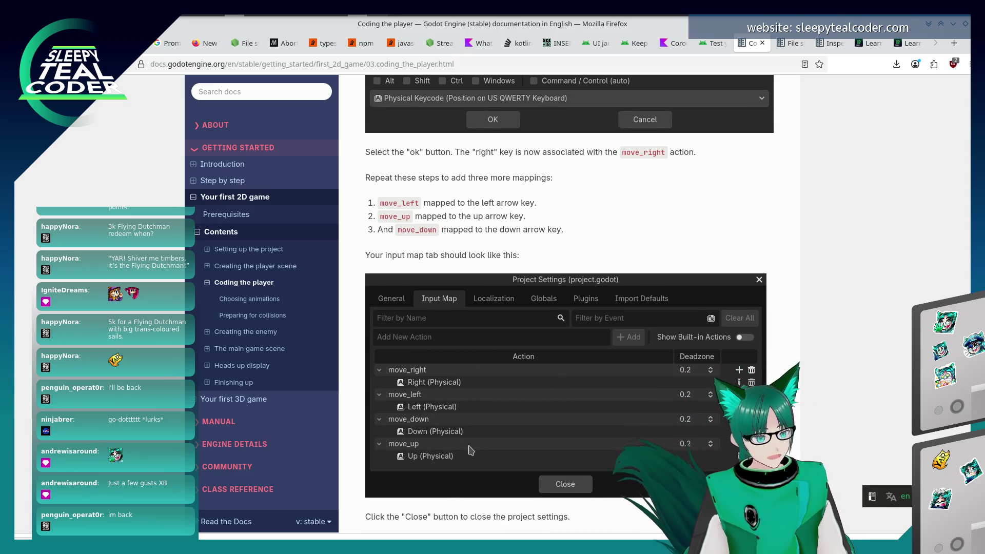
key("alt+Tab")
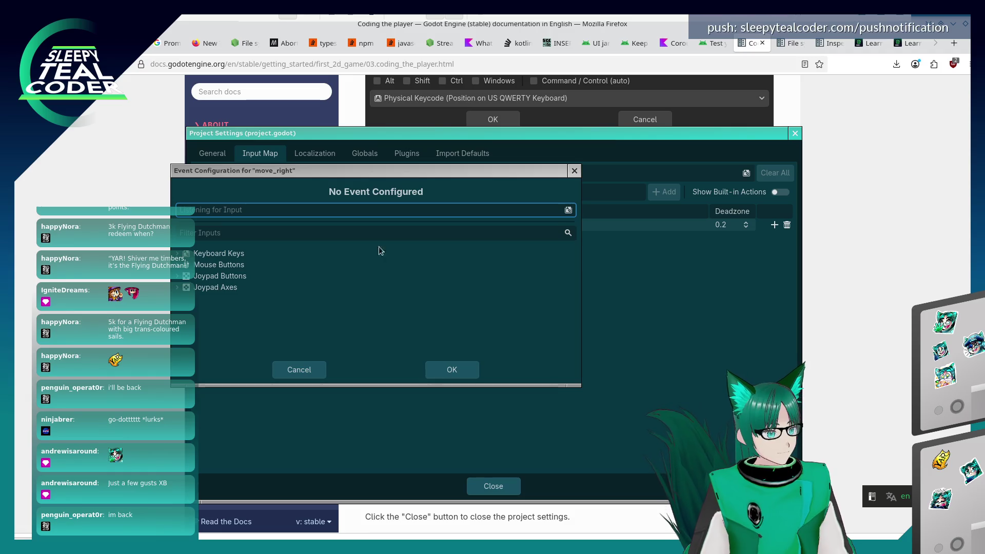
Bind move_right to the Right key and begin entering move_left
left_click_drag(334, 169, 437, 197)
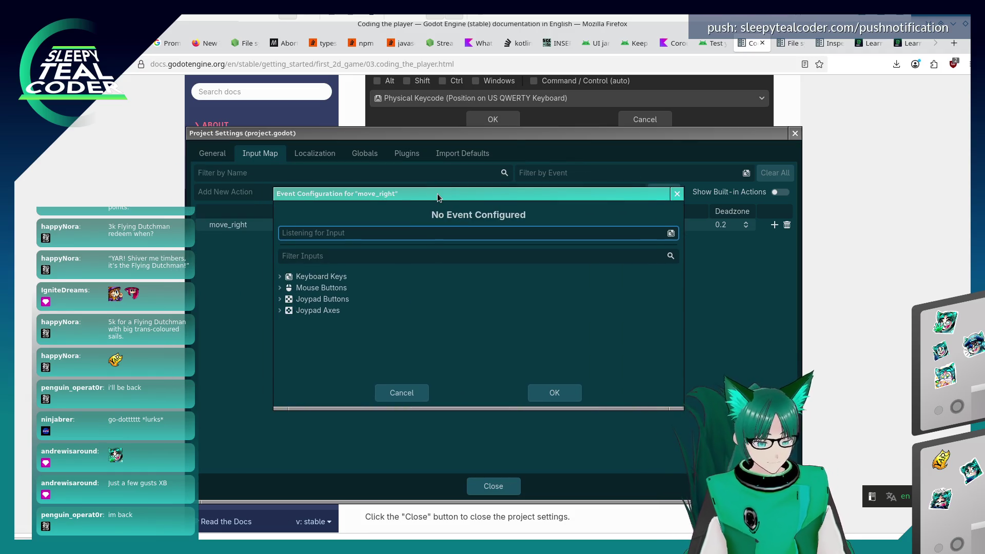
key("Right")
left_click(537, 398)
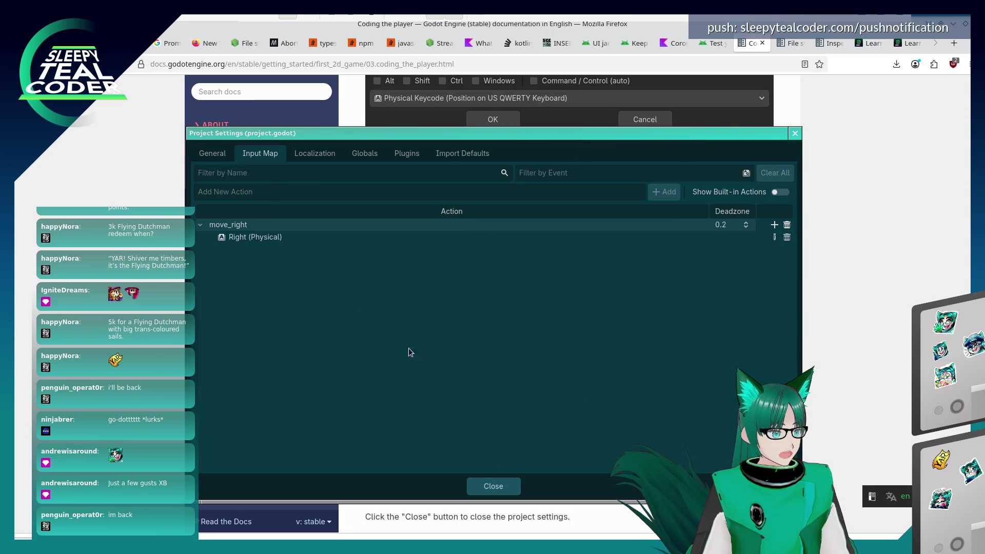
left_click(266, 174)
type("move_left")
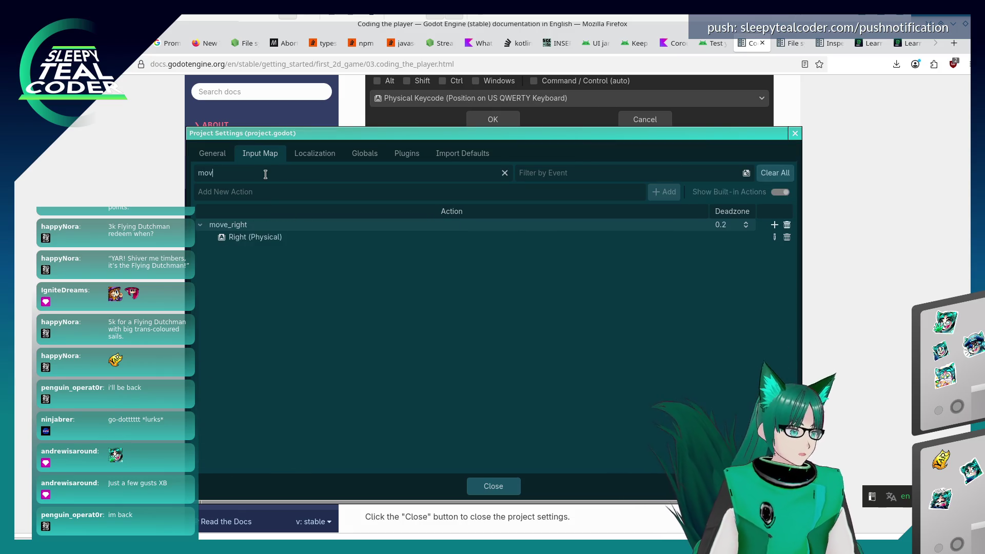
Move the misplaced move_left text into the action name field, add it, and bind it to Left
double_click(259, 174)
key("ctrl+x")
left_click(258, 191)
key("ctrl+v")
left_click(665, 193)
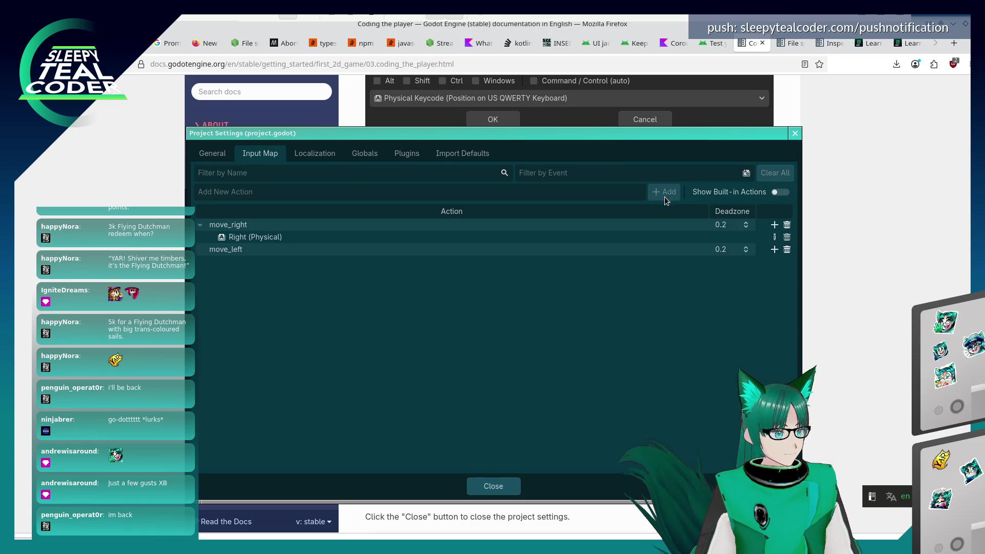
left_click(775, 250)
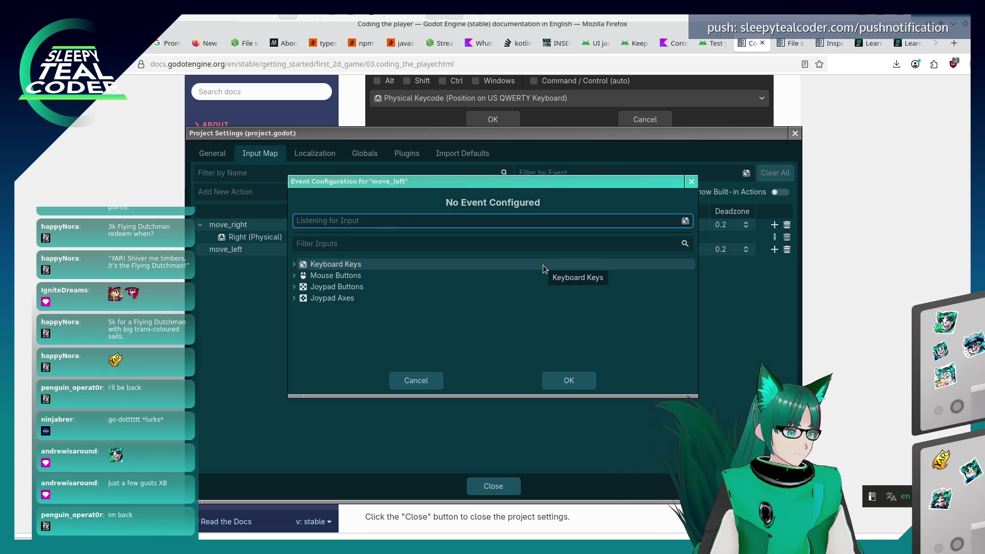
key("Left")
left_click(569, 384)
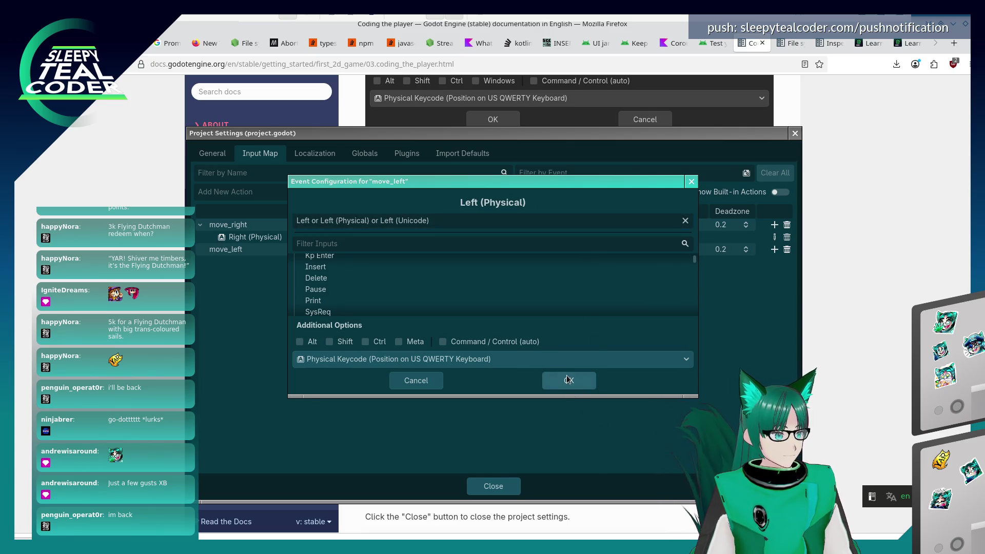
Add a move_up action bound to the Up key
left_click(244, 191)
type("move_up")
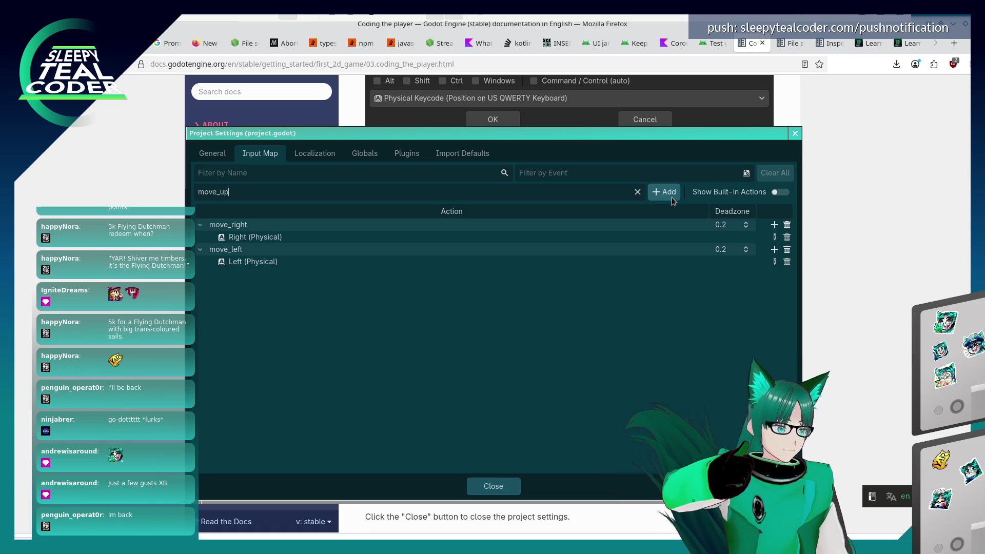
left_click(666, 195)
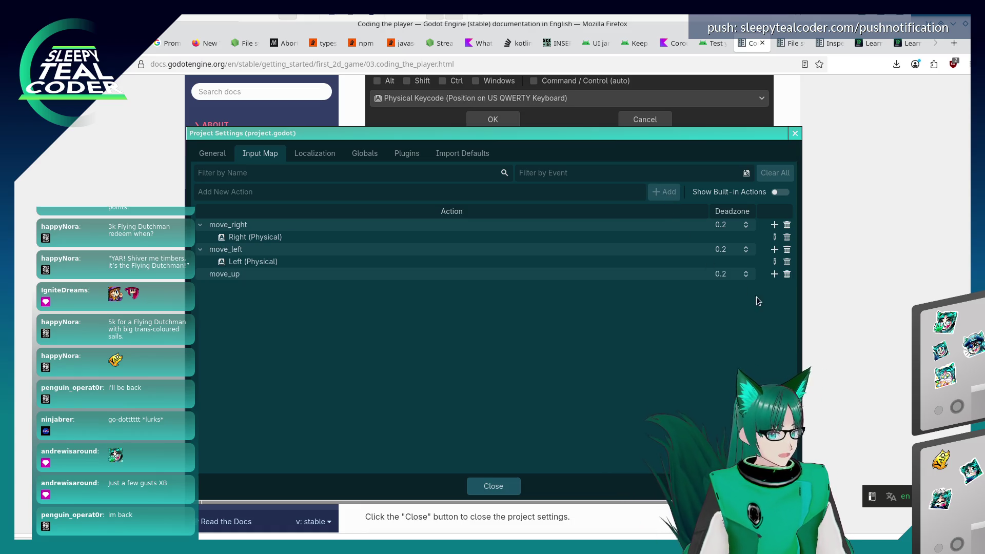
left_click(775, 274)
key("Up")
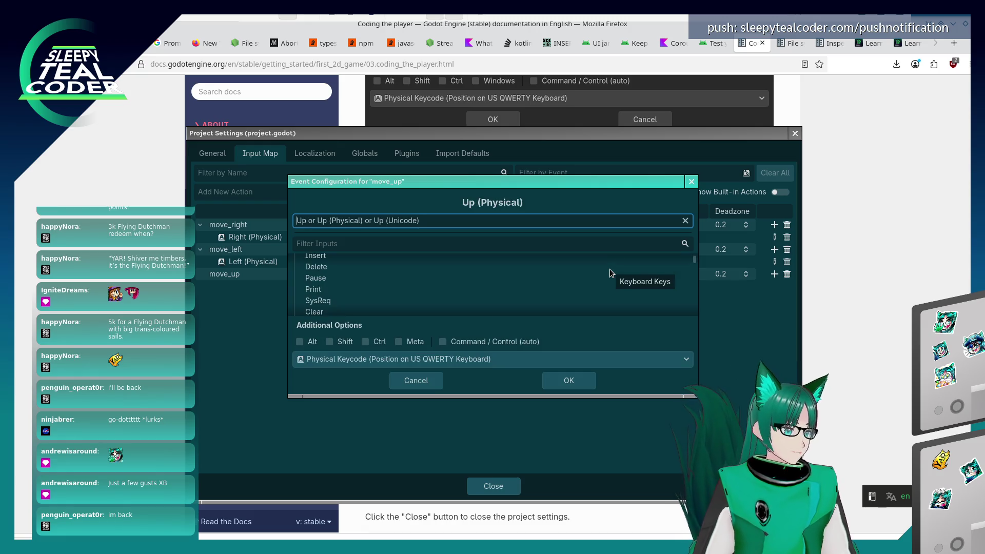
left_click(565, 380)
Add a move_down action bound to the Down key and close Project Settings
left_click(279, 189)
type("move_down")
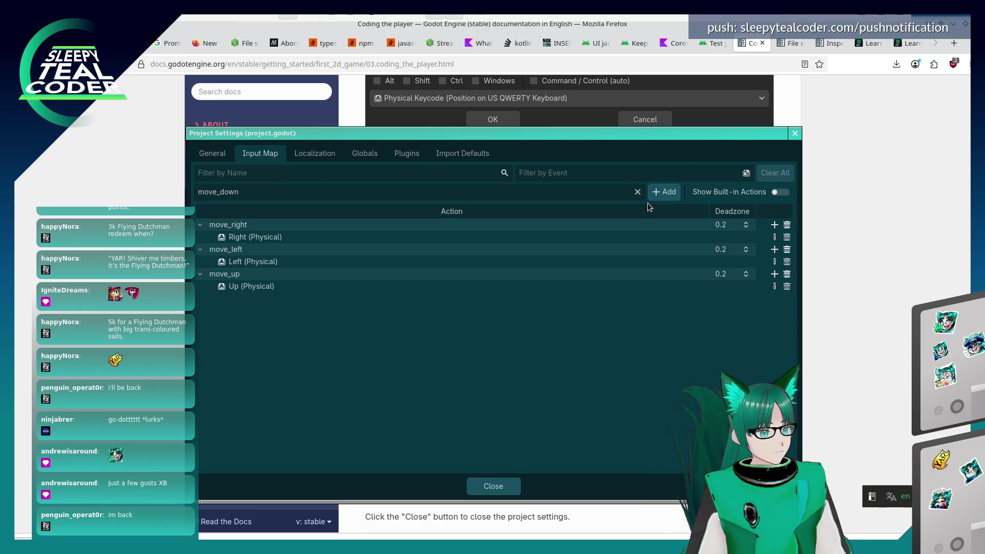
left_click(664, 192)
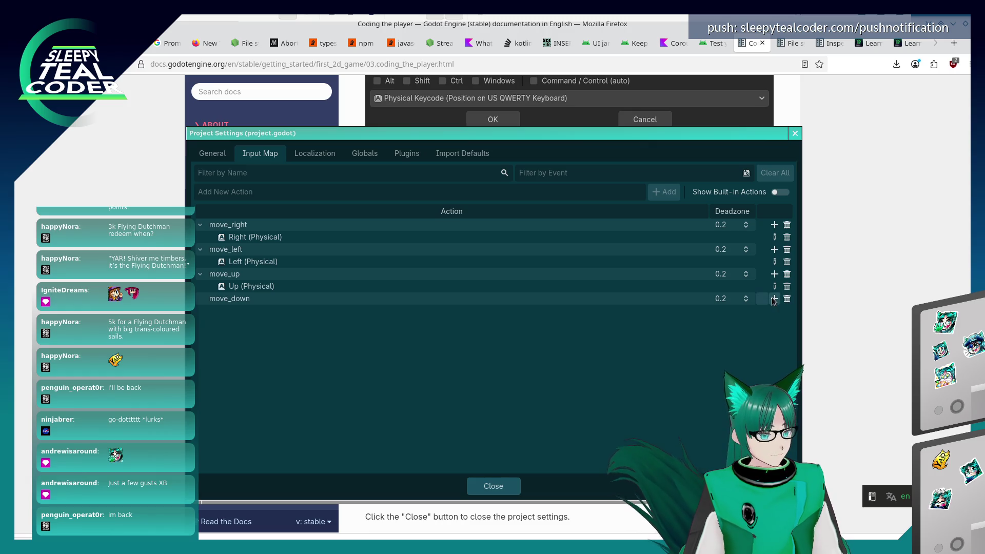
left_click(774, 298)
left_click(431, 224)
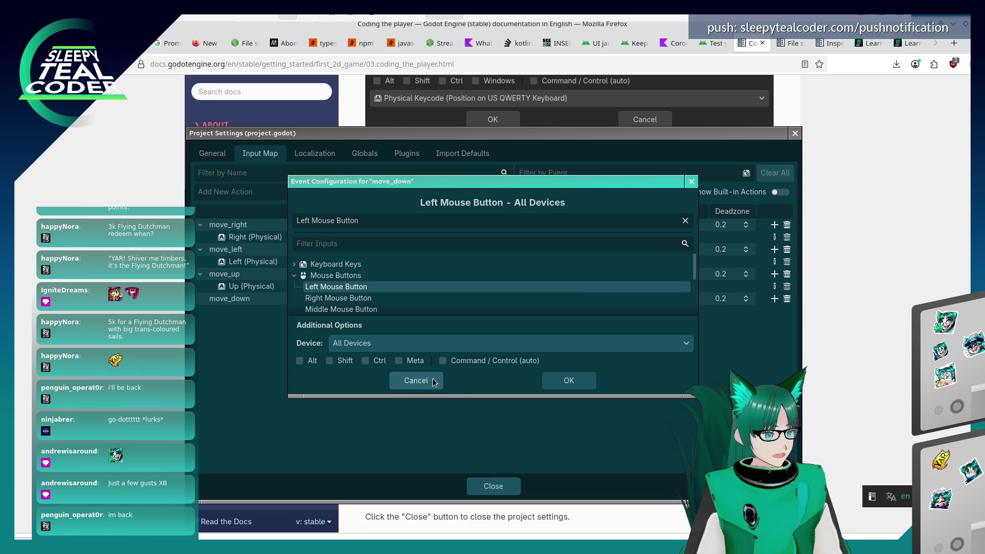
left_click(416, 380)
left_click(775, 299)
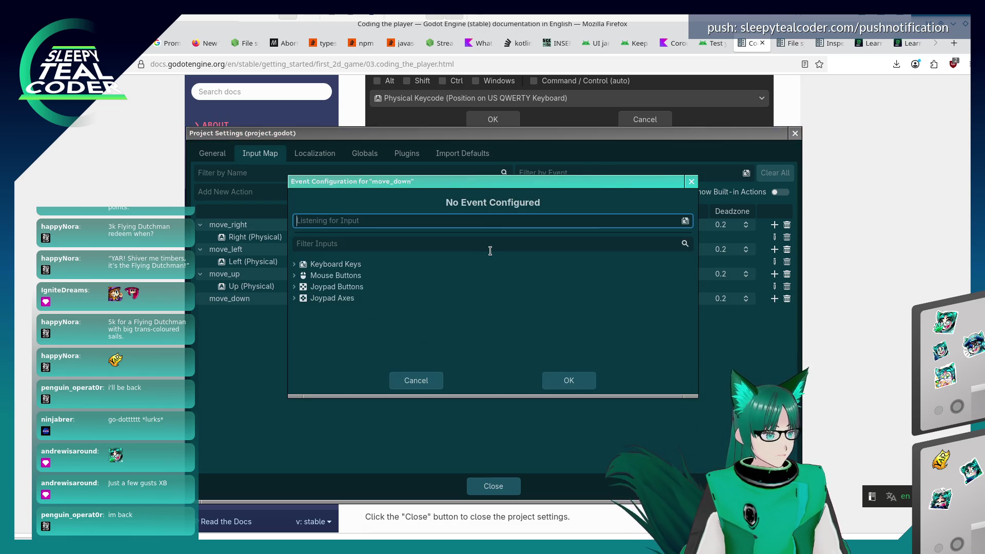
key("Down")
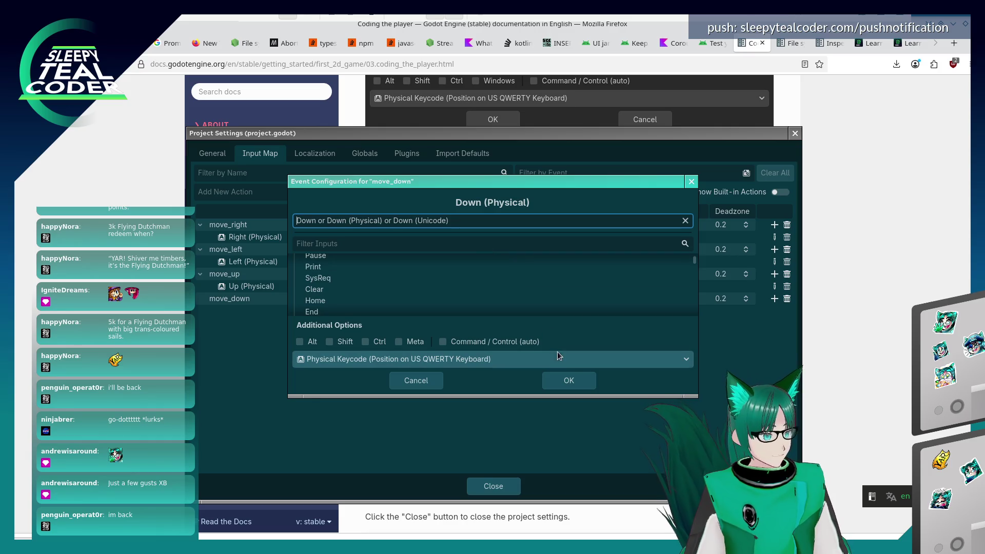
left_click(569, 375)
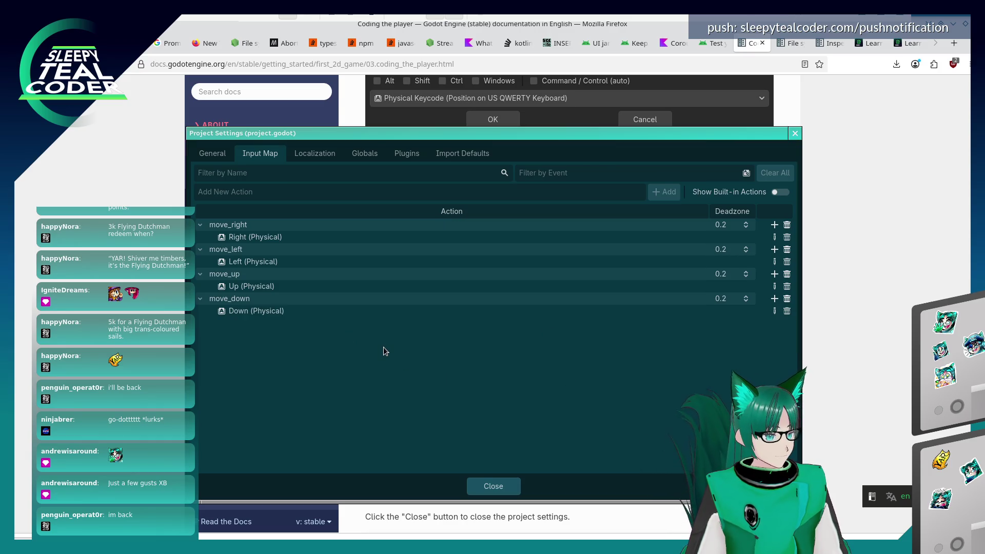
left_click_drag(360, 140, 366, 116)
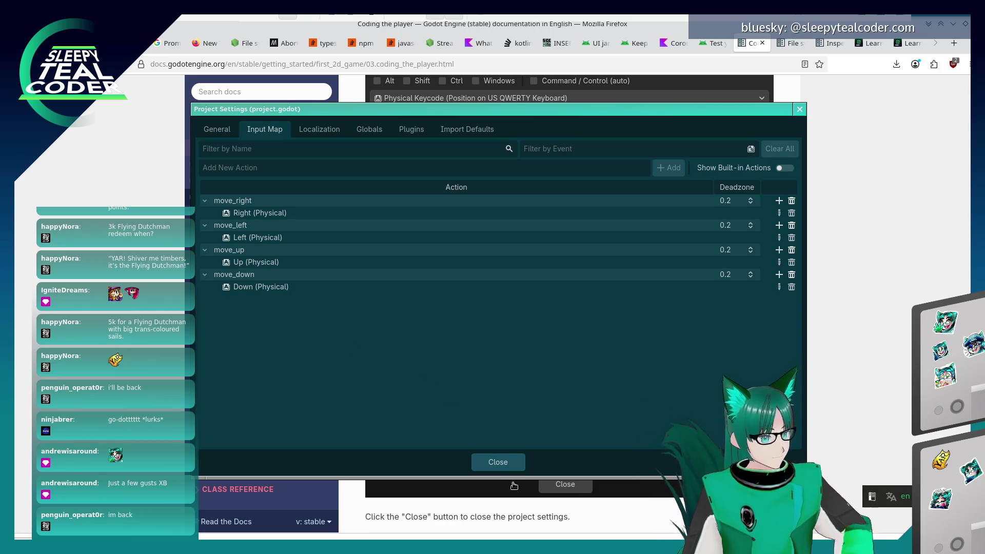
left_click(500, 463)
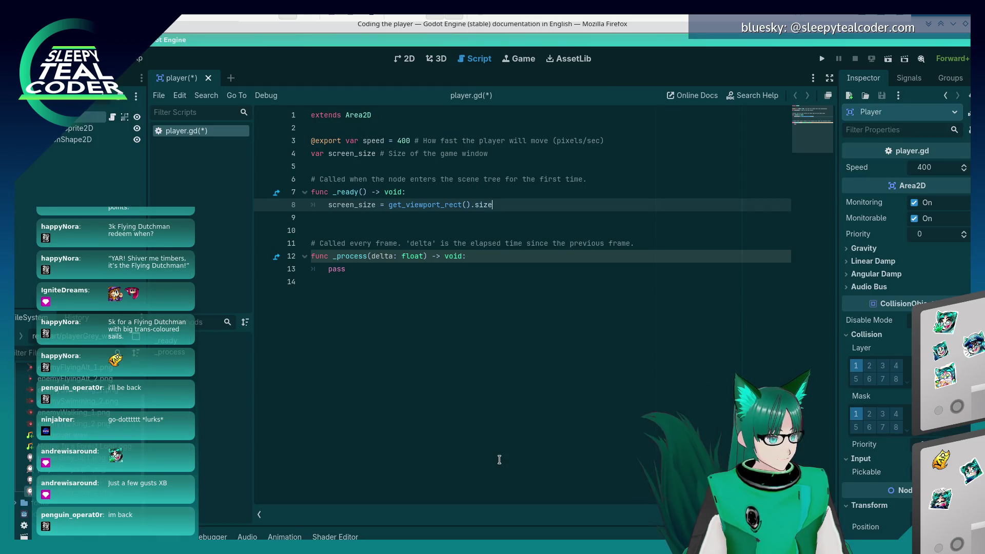
Read the Coding the player _process movement code and tips, then un-maximize Firefox
key("alt+Tab")
scroll(500, 460, "down", 4)
scroll(499, 455, "down", 3)
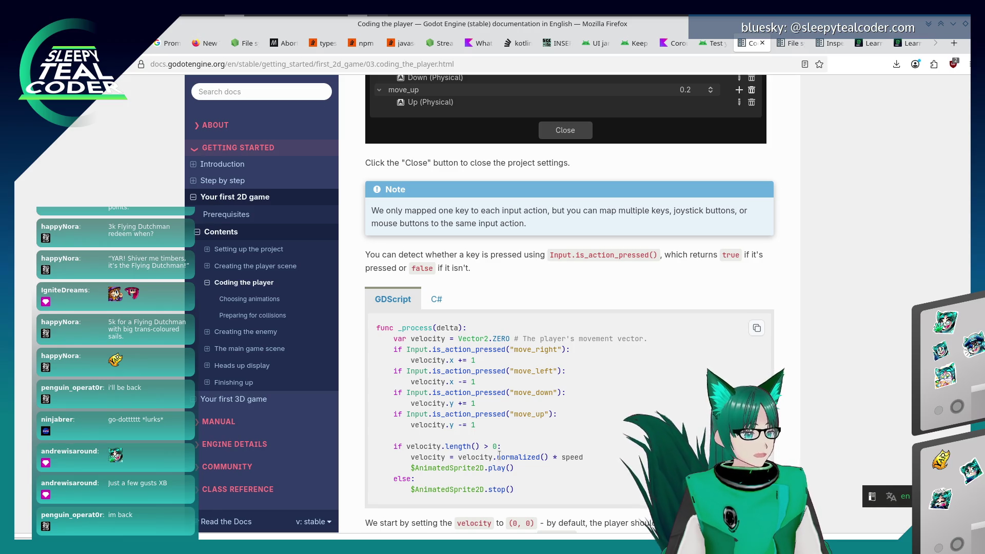
scroll(498, 459, "down", 4)
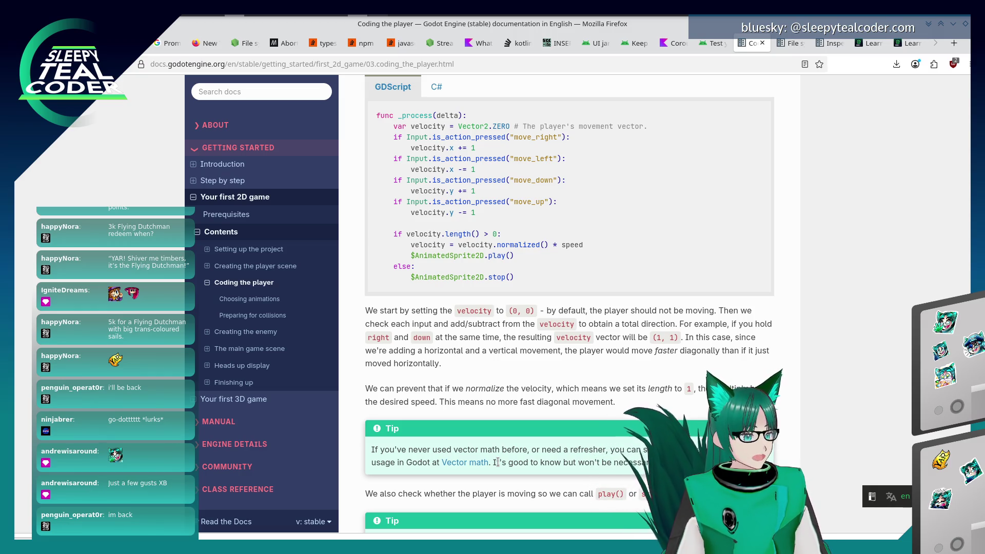
scroll(497, 462, "up", 3)
scroll(438, 454, "down", 1)
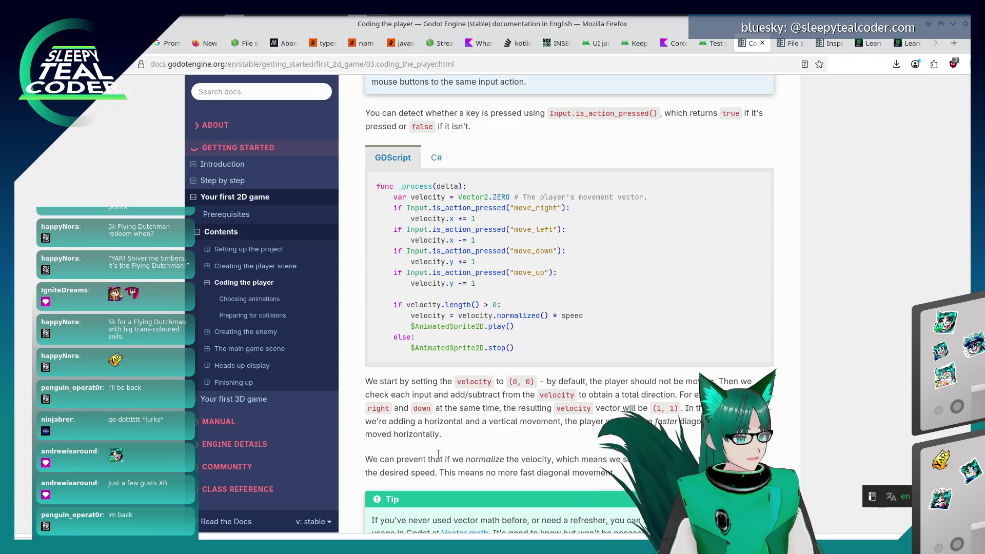
scroll(438, 454, "down", 3)
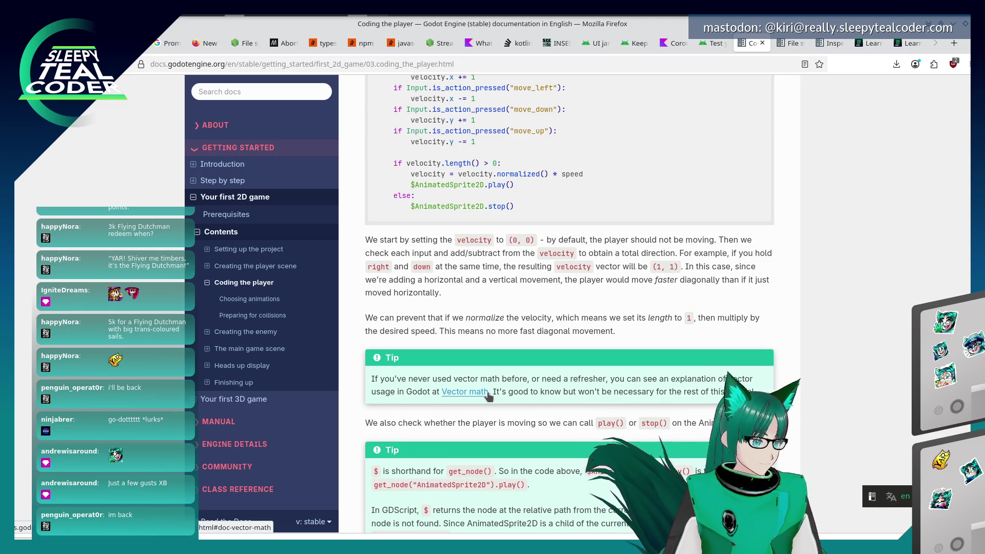
scroll(439, 400, "down", 5)
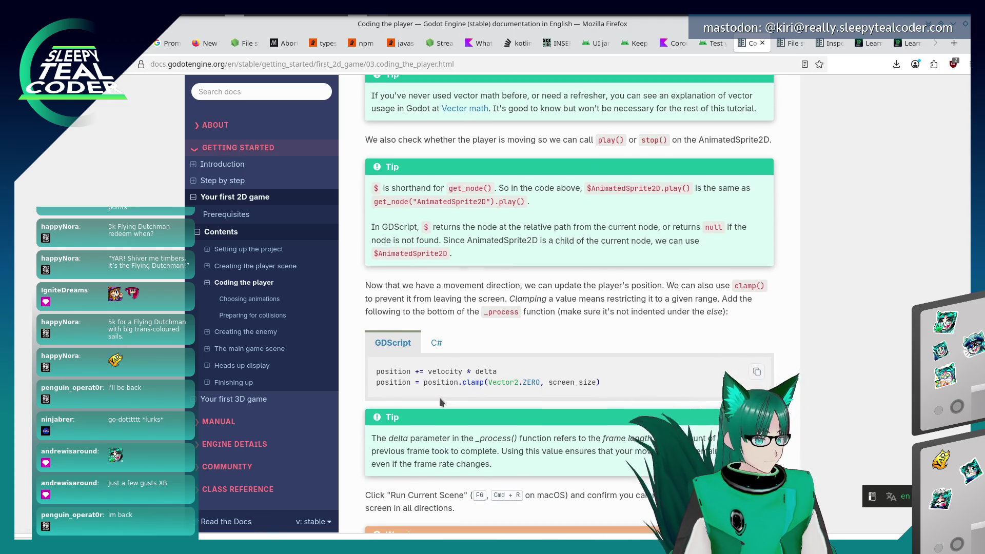
scroll(439, 398, "up", 10)
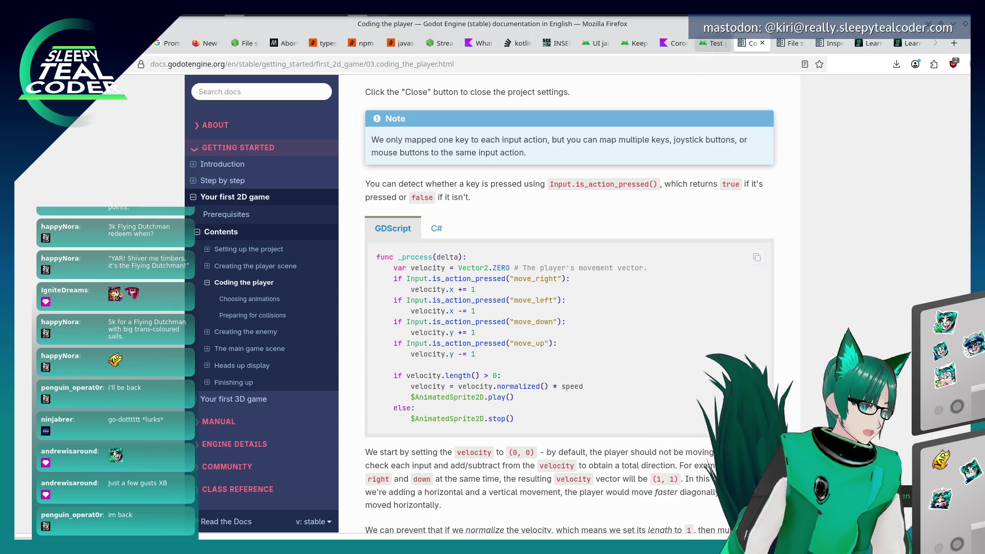
left_click(965, 24)
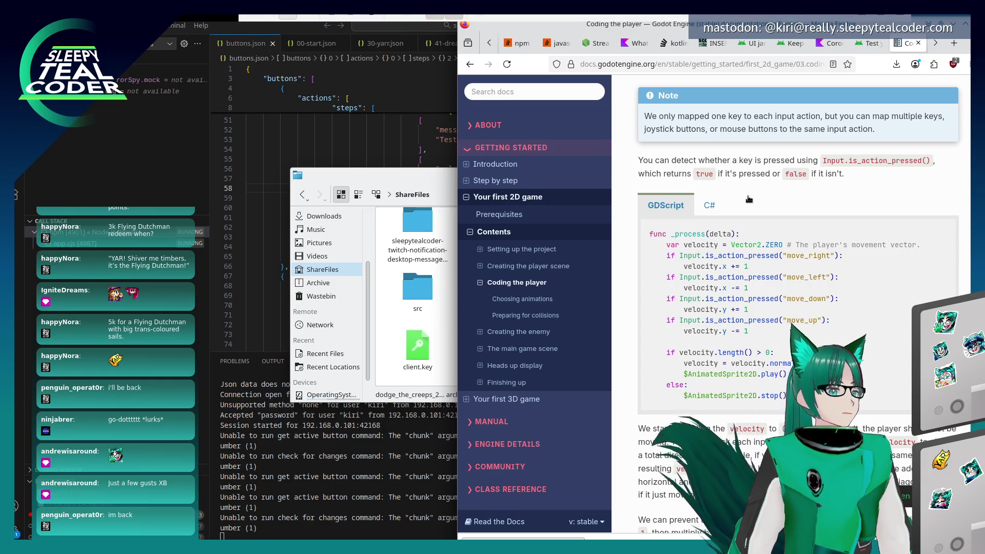
Place Godot beside the docs and add a velocity = Vector2.ZERO line in _process
key("alt+Tab")
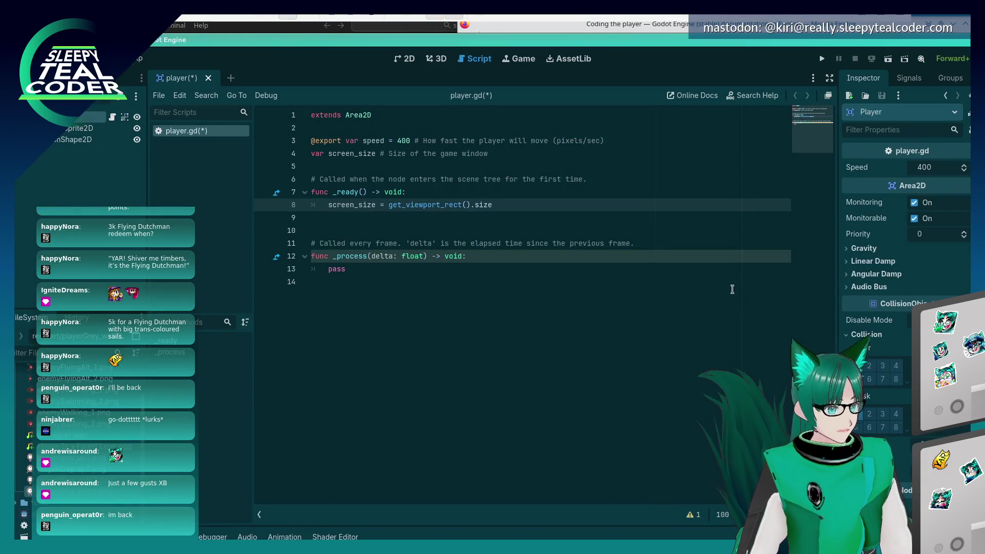
left_click_drag(732, 289, 381, 337)
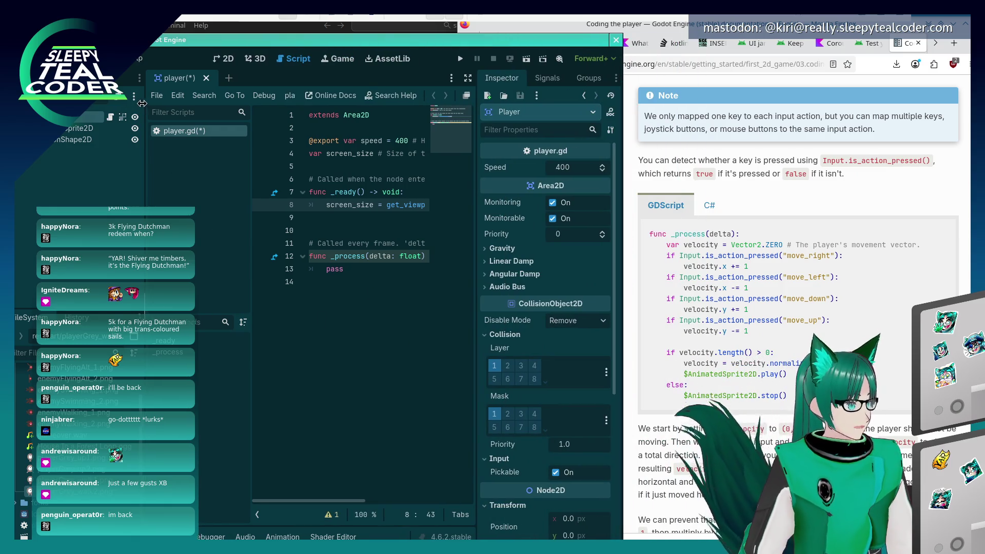
left_click_drag(142, 103, 88, 103)
left_click(336, 272)
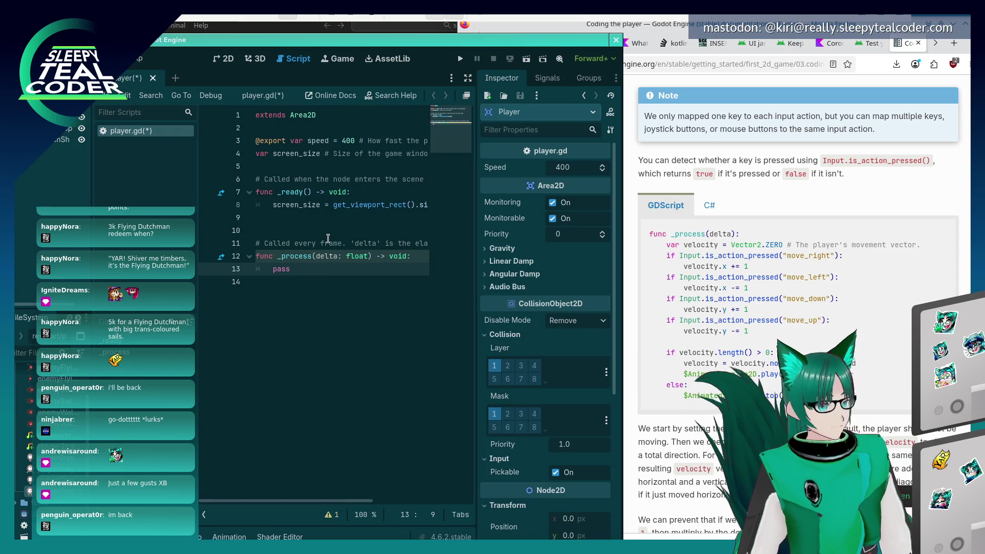
type("var")
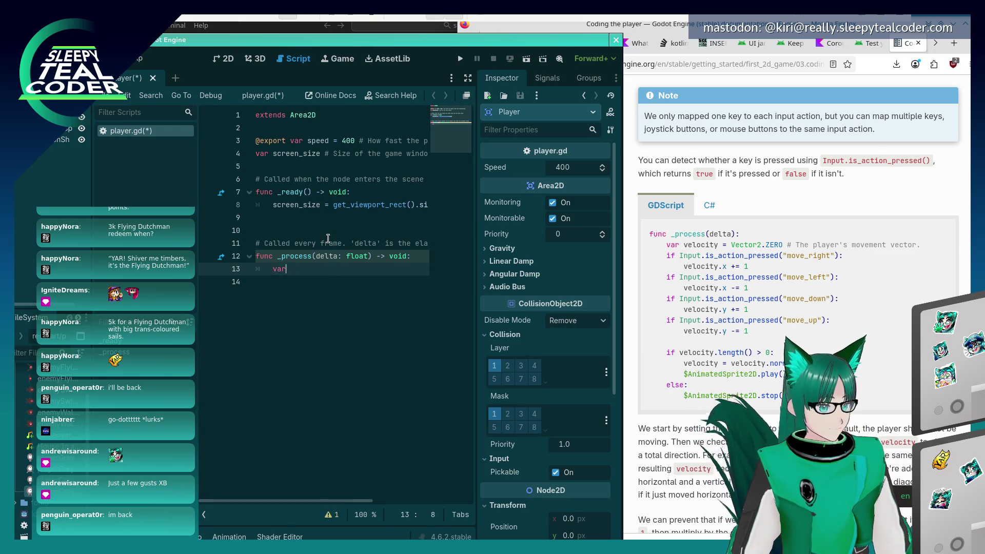
type("ocity =Vector2.")
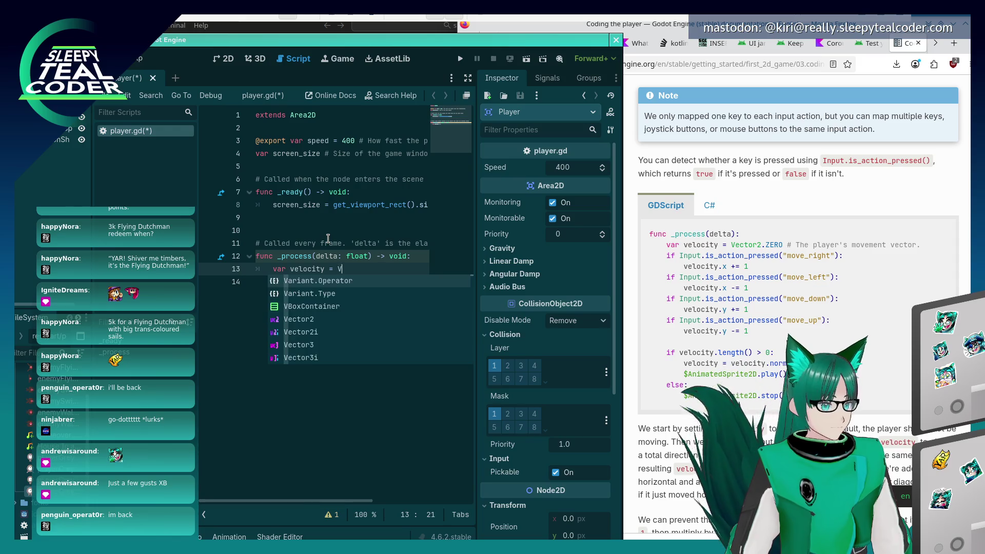
type("ZER")
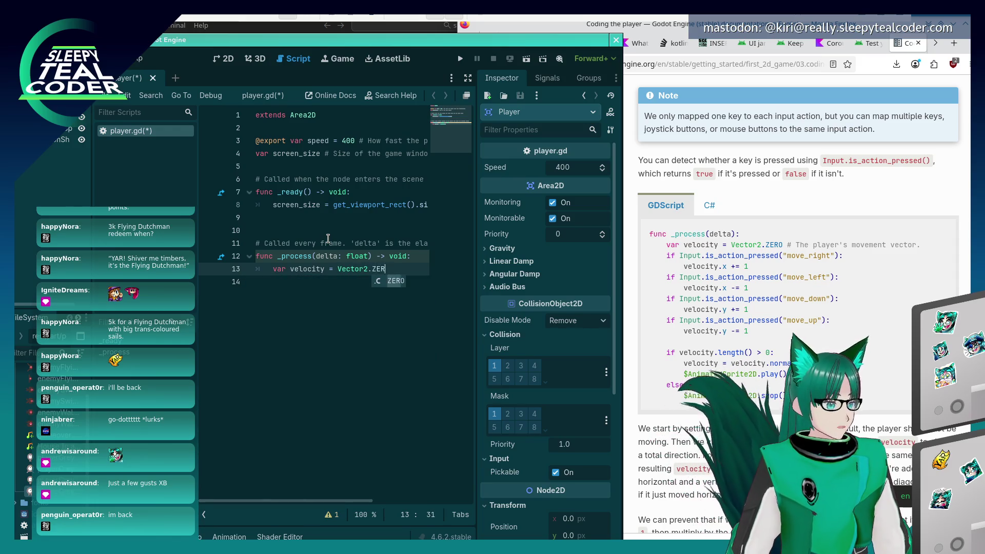
type("O #he play")
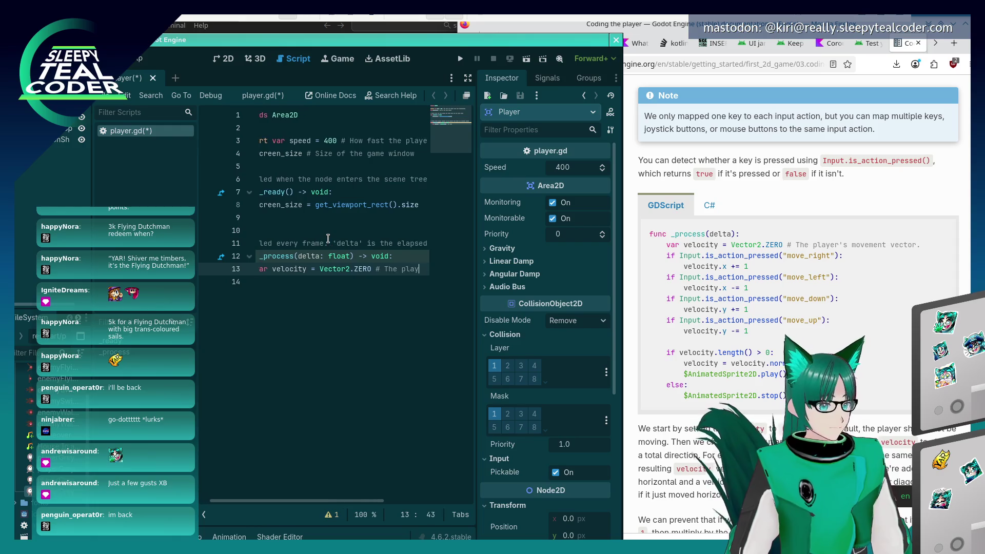
type("er's movement vec")
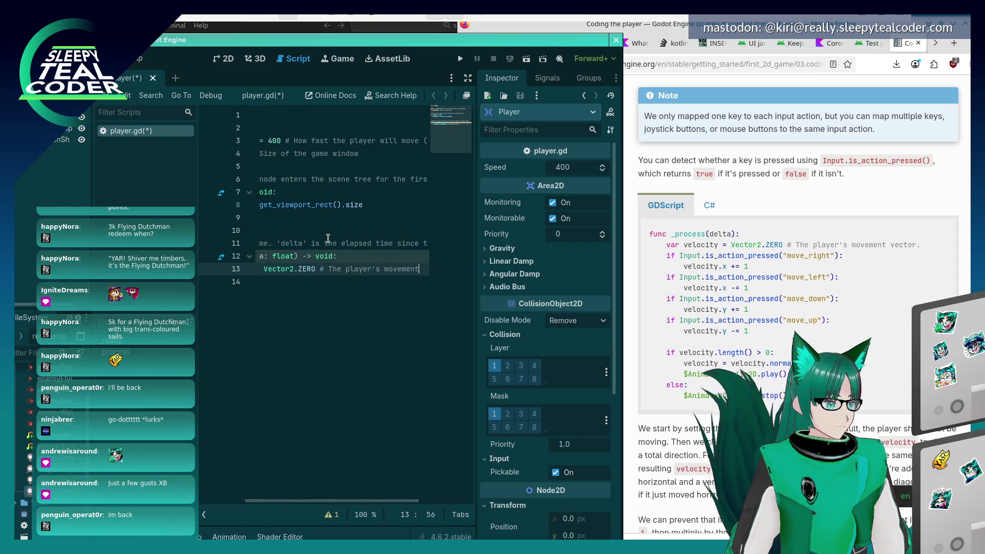
Add a move_right check that does velocity.x += 1
key("Return")
type("if Input")
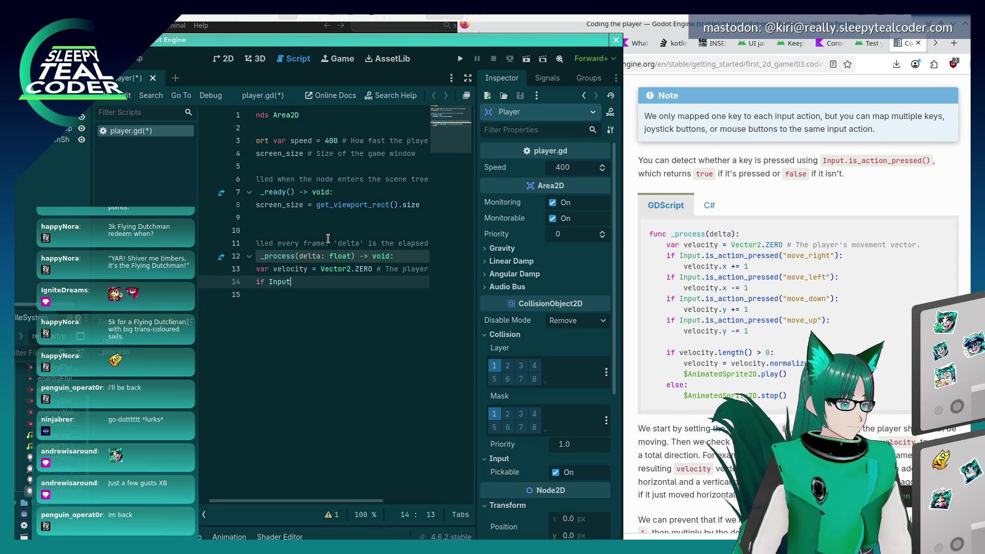
type(".is_ac")
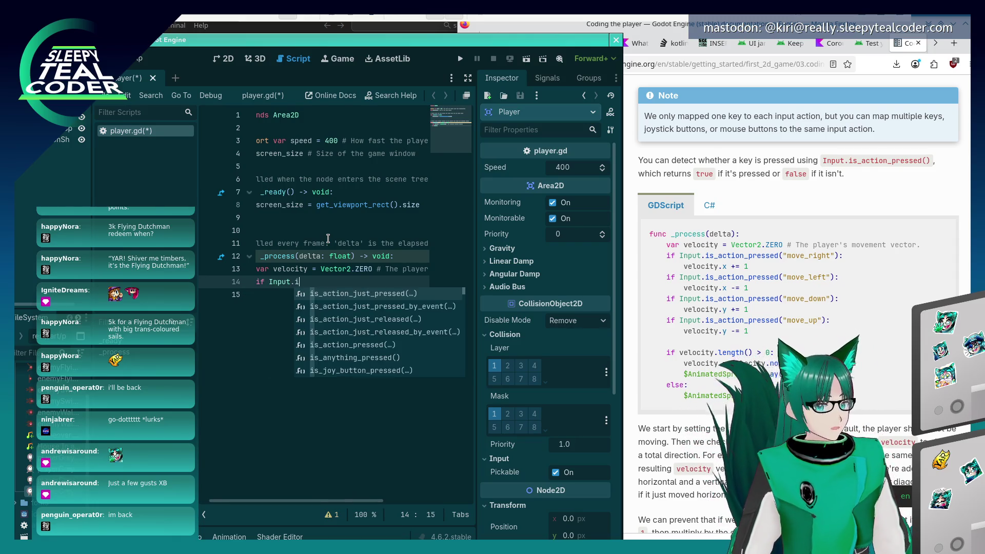
type("tion_pres")
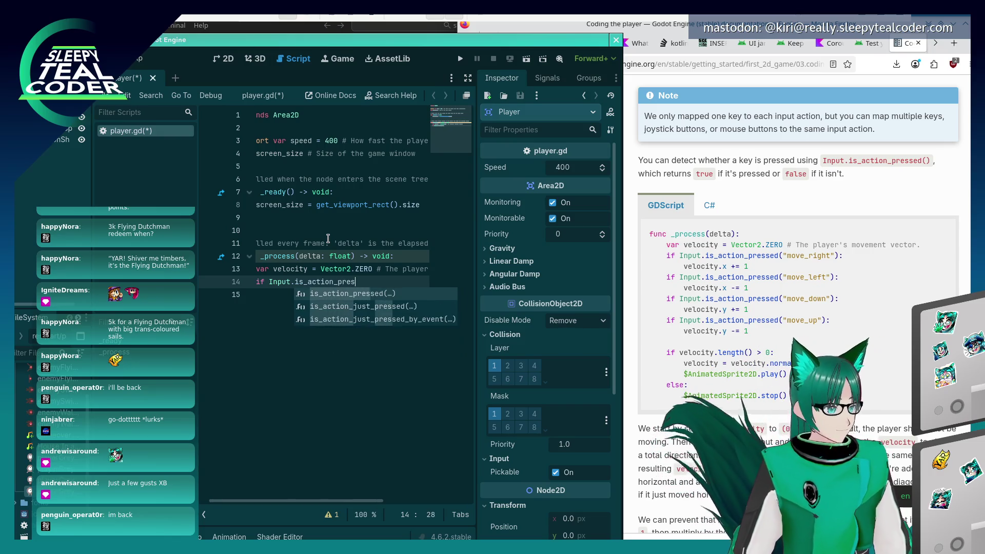
type("sed(\"move_rig")
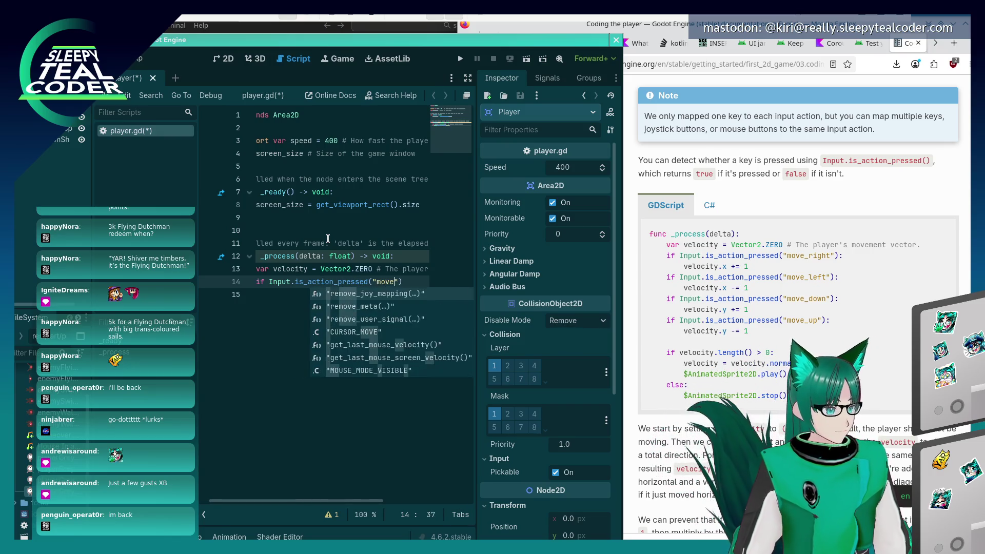
key("Return")
type(":")
key("Return")
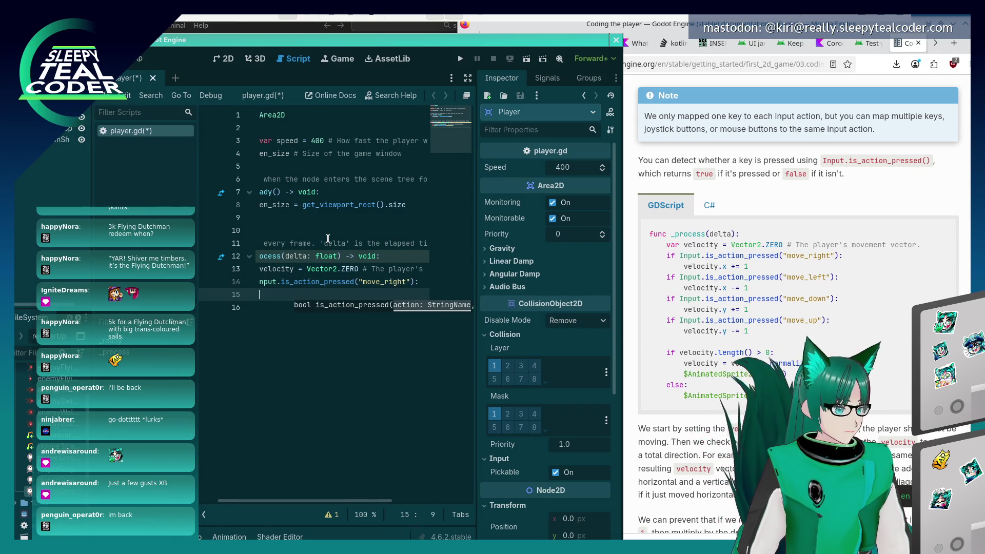
type("velocity.x")
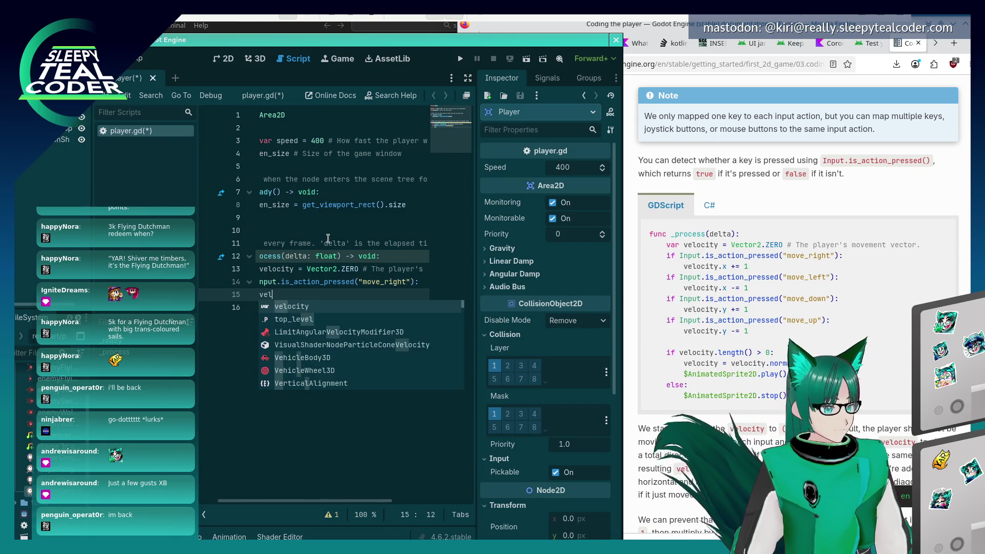
type(" +")
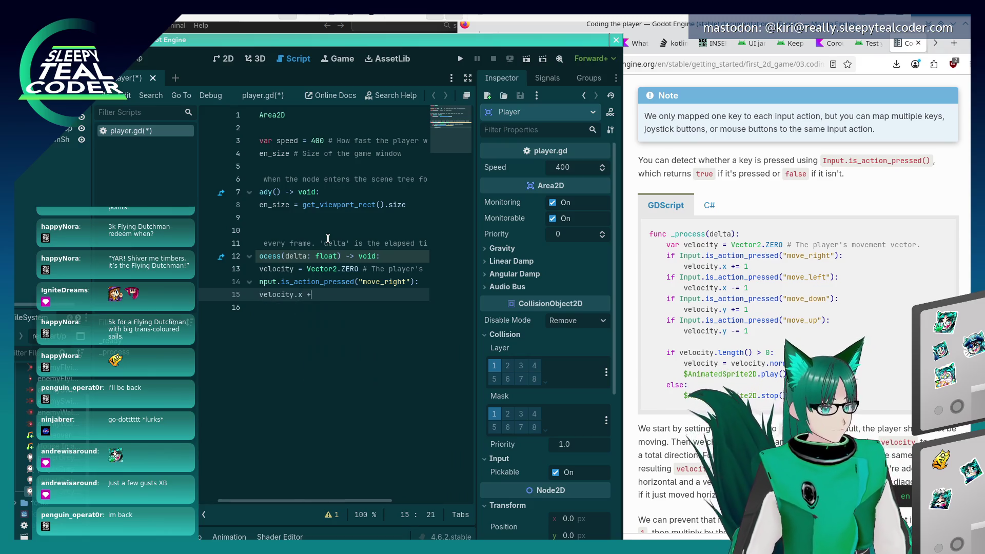
type("= 1")
key("Return")
Add a move_left check that does velocity.x -= 1
key("BackSpace")
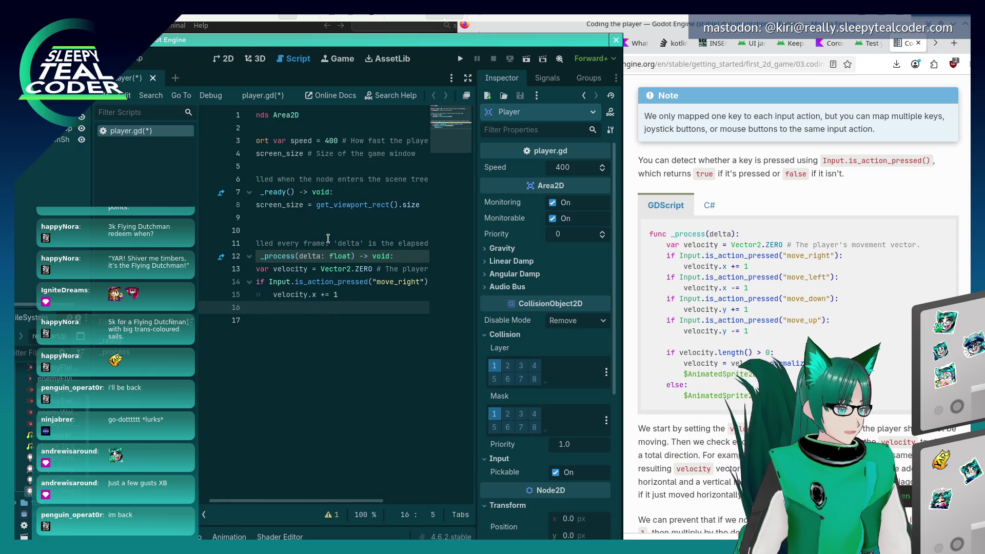
type("ifInput.is_action_presse")
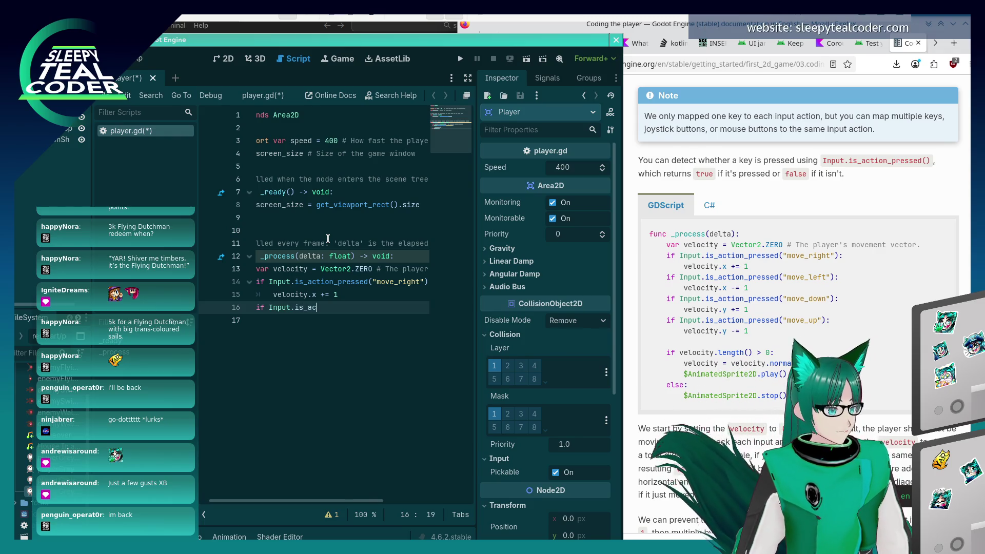
type("d(\"move_left\"")
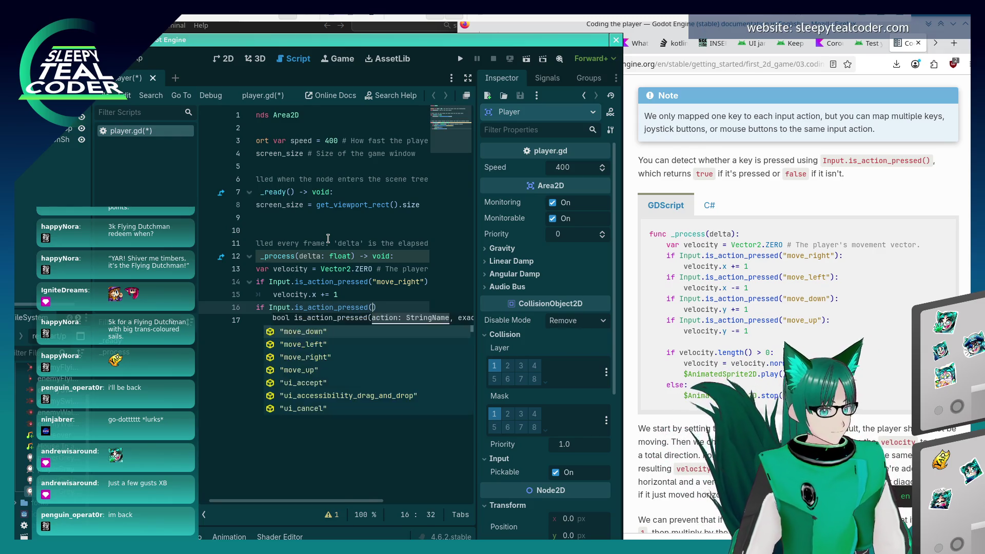
type("):")
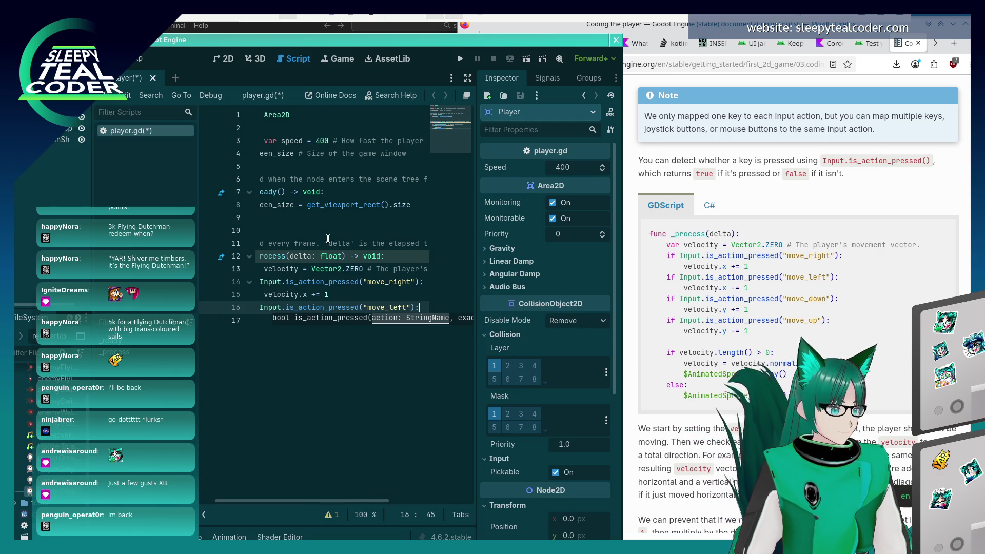
key("Return")
type("velocity.")
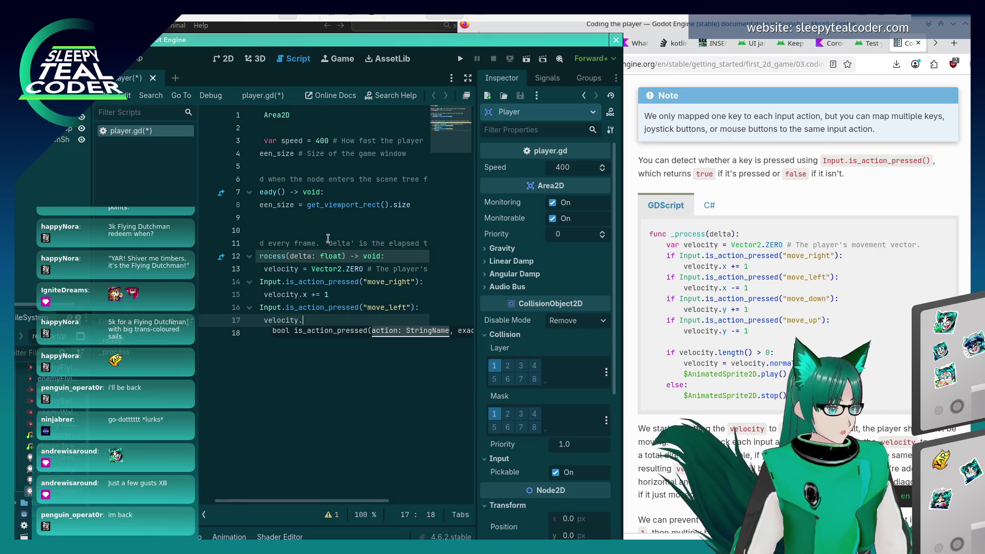
type("x -= 1")
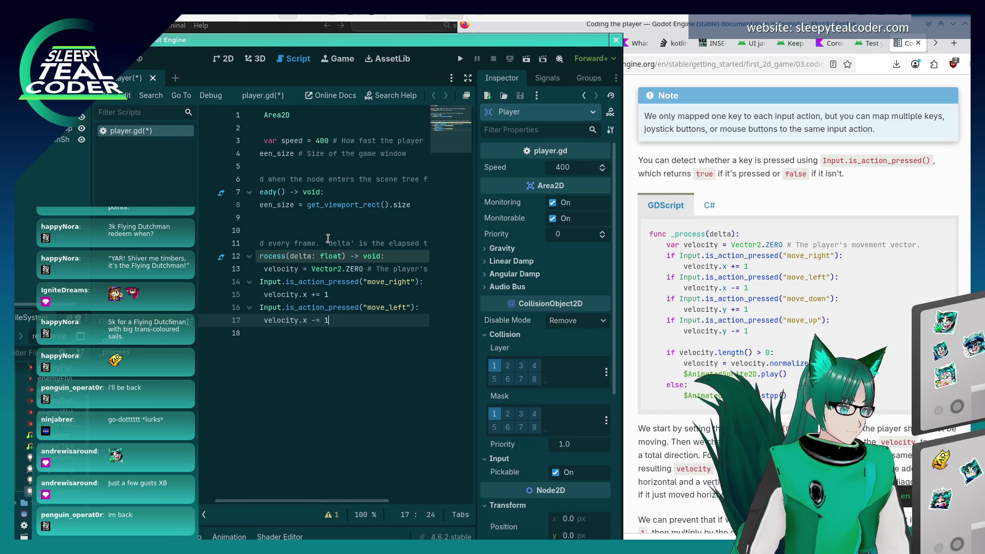
key("Return")
key("BackSpace")
type("if Input.")
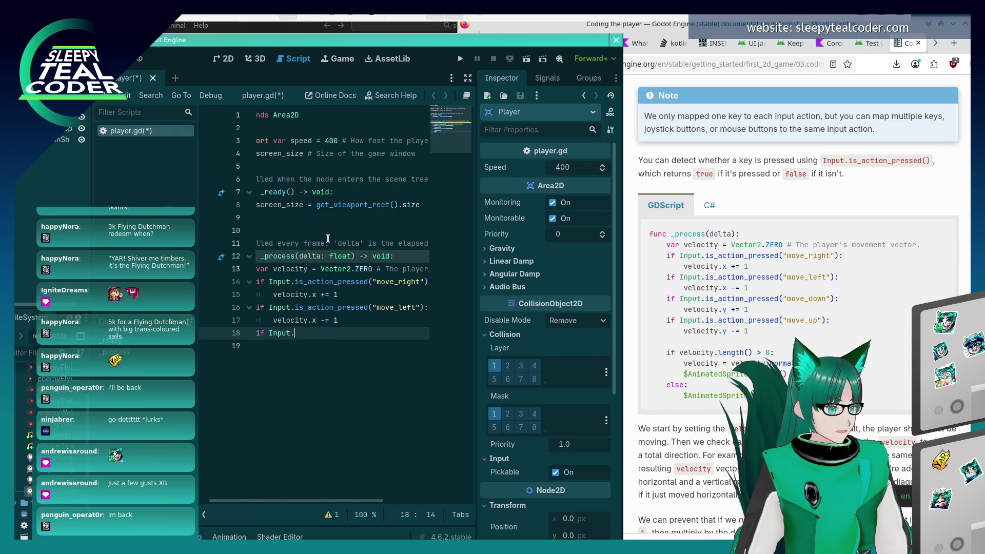
Add a move_down check that does velocity.y += 1
type("is_action")
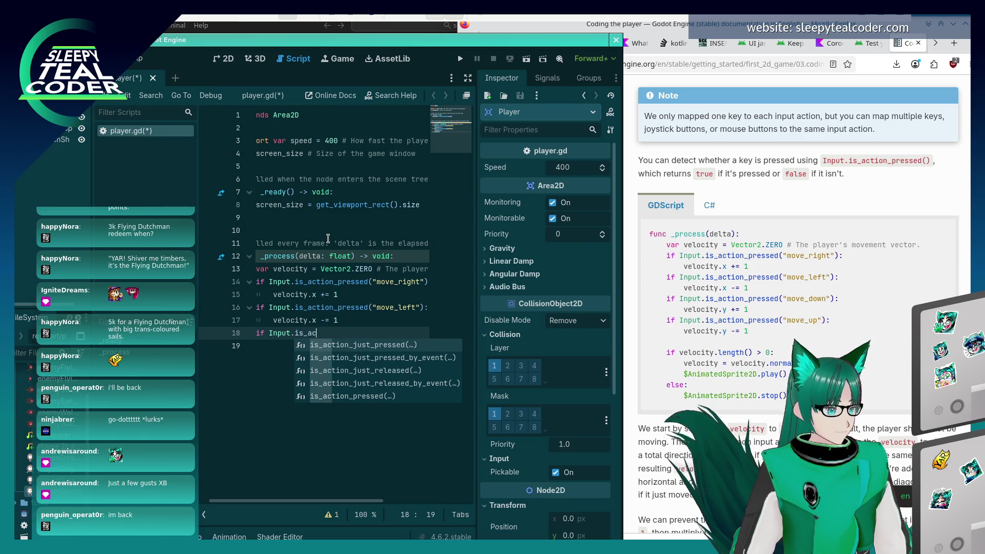
type("_pressed")
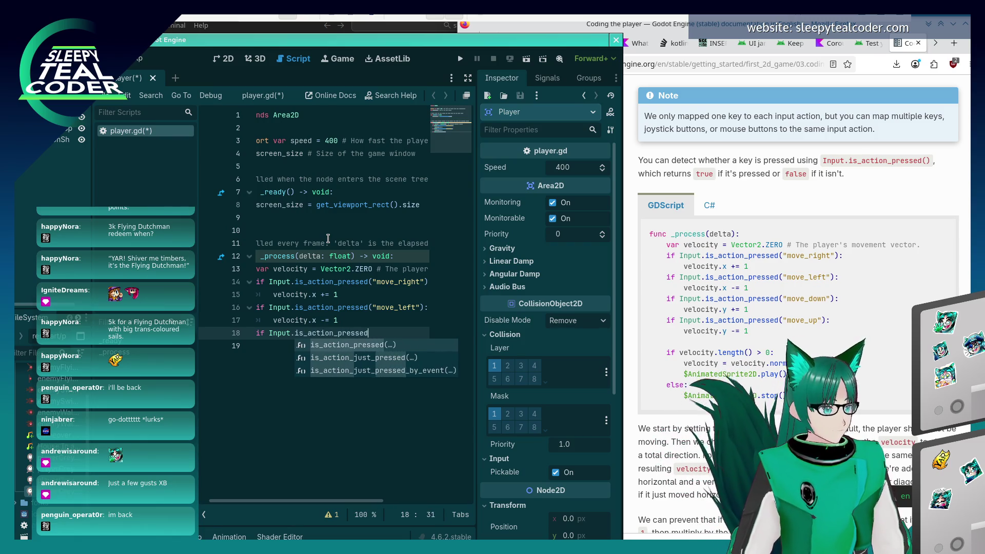
key("Return")
type("\"")
type("move_dow\")")
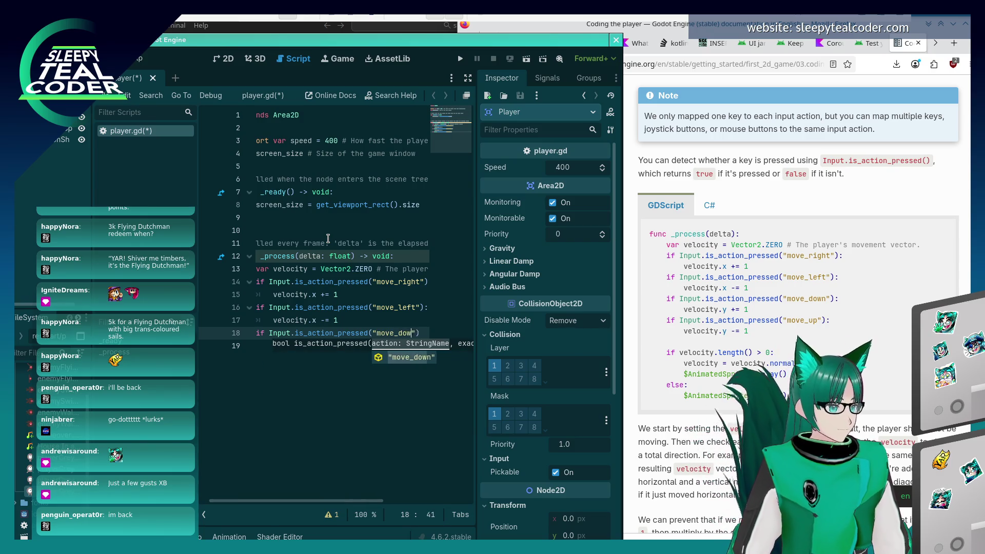
key("Return")
type(":")
key("Return")
type("velocity")
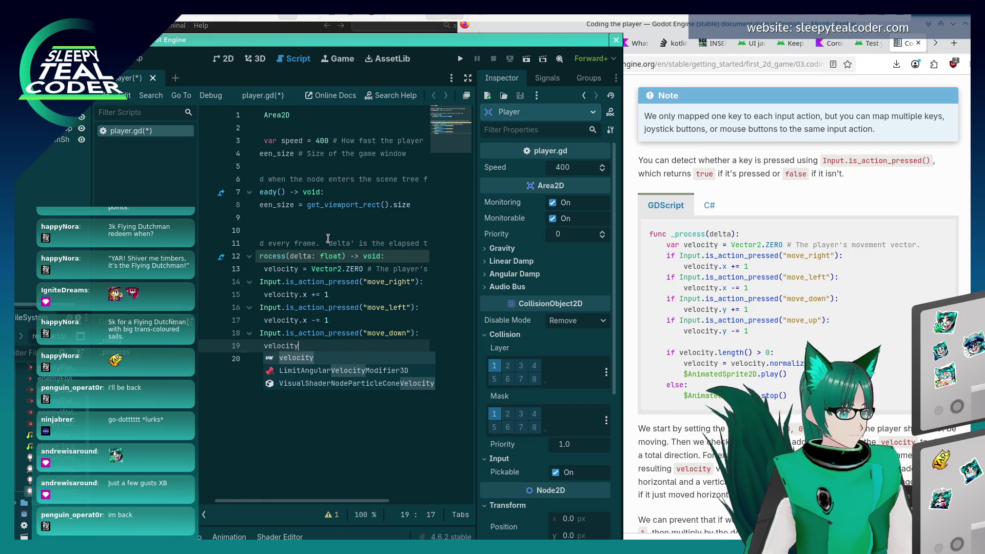
type(".y")
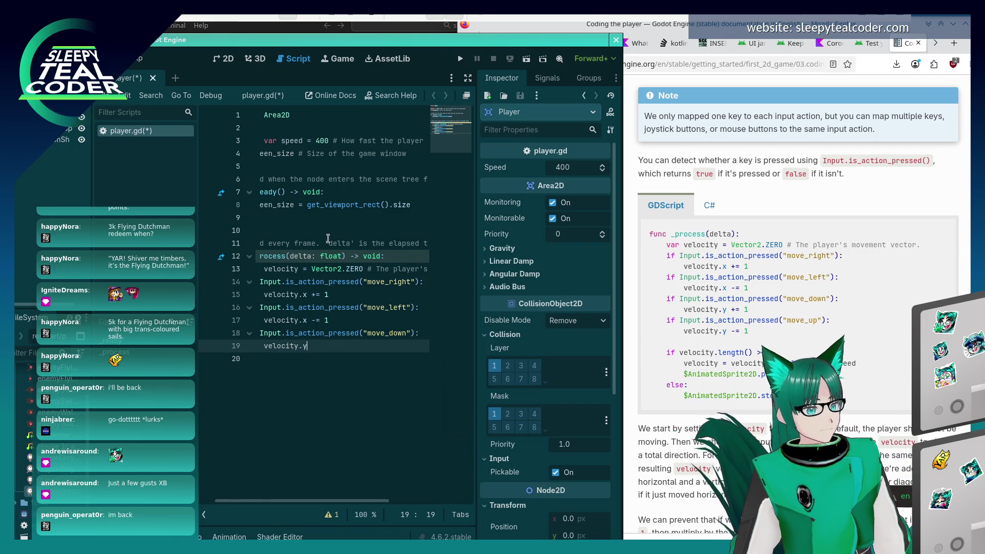
type(" += 1")
key("Return")
Add a move_up check that does velocity.y -= 1
key("BackSpace")
type("if Input.is_action_pressed(")
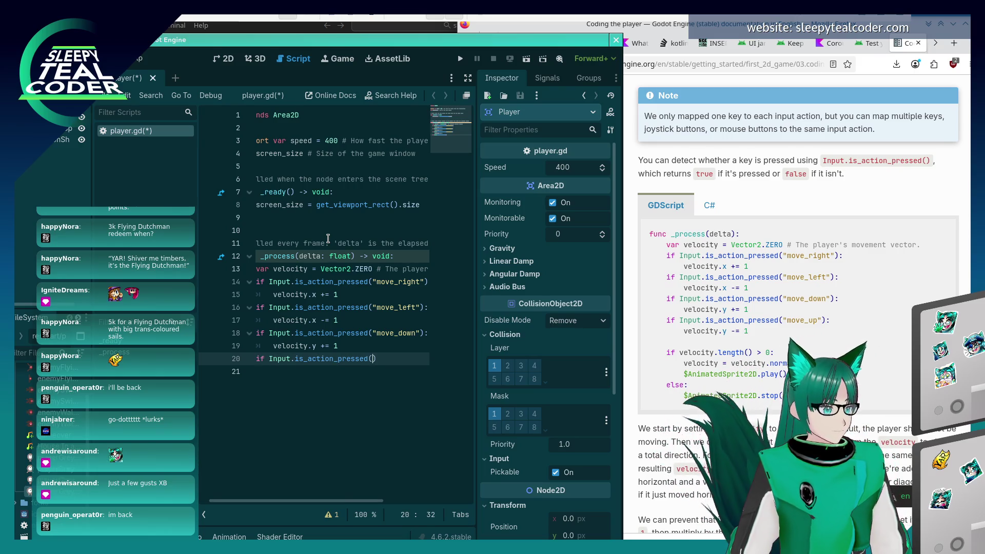
type("\"move_up\"):")
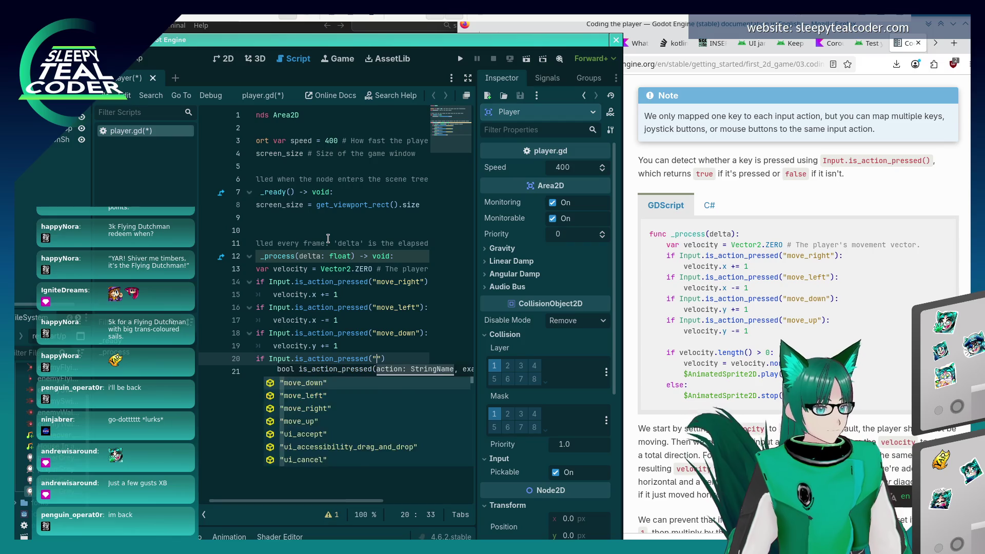
key("Return")
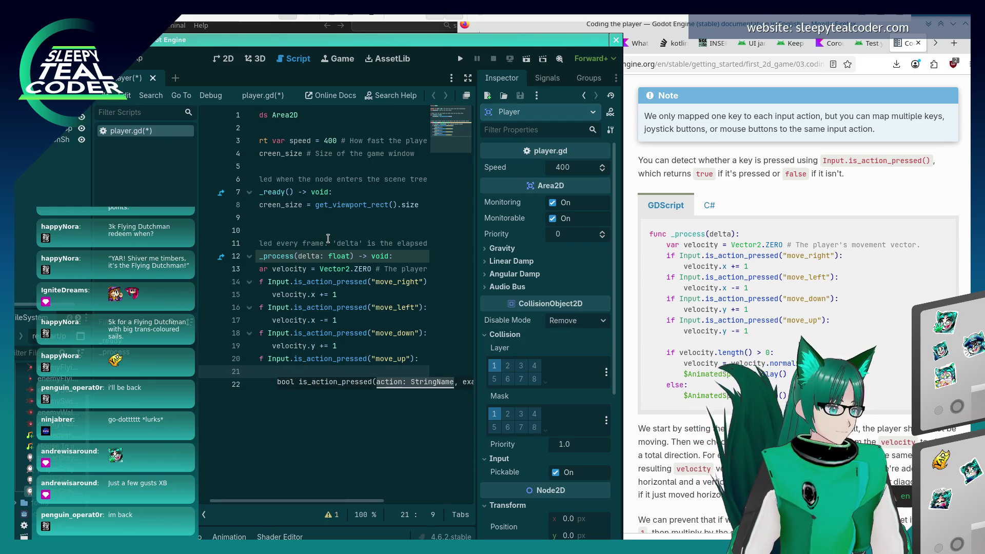
type("velc")
key("BackSpace")
type("ocity.y -= 1")
key("Return")
key("Return")
key("BackSpace")
Add 'if velocity.length() > 0:' setting velocity = velocity.normalized() * speed
type("if velocity.length() > 0:")
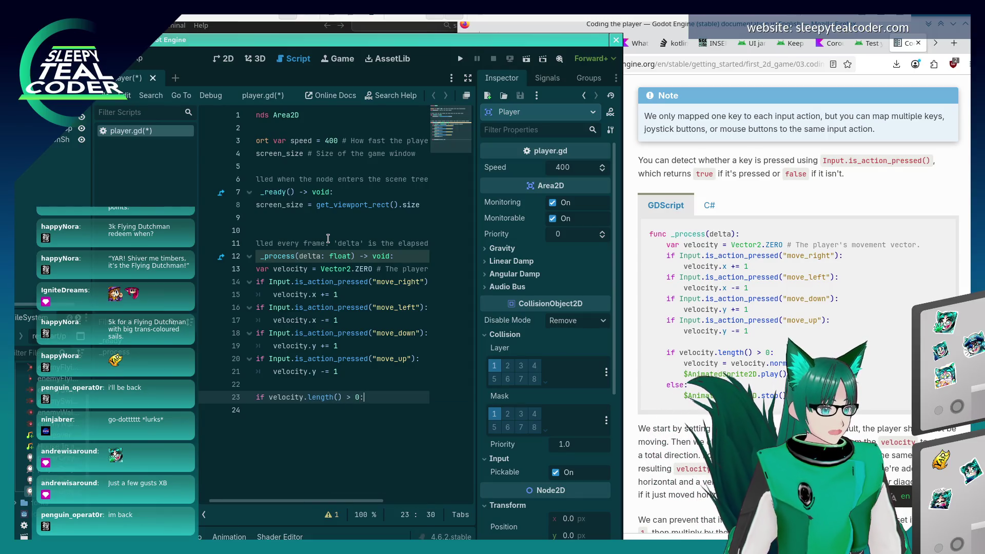
key("Return")
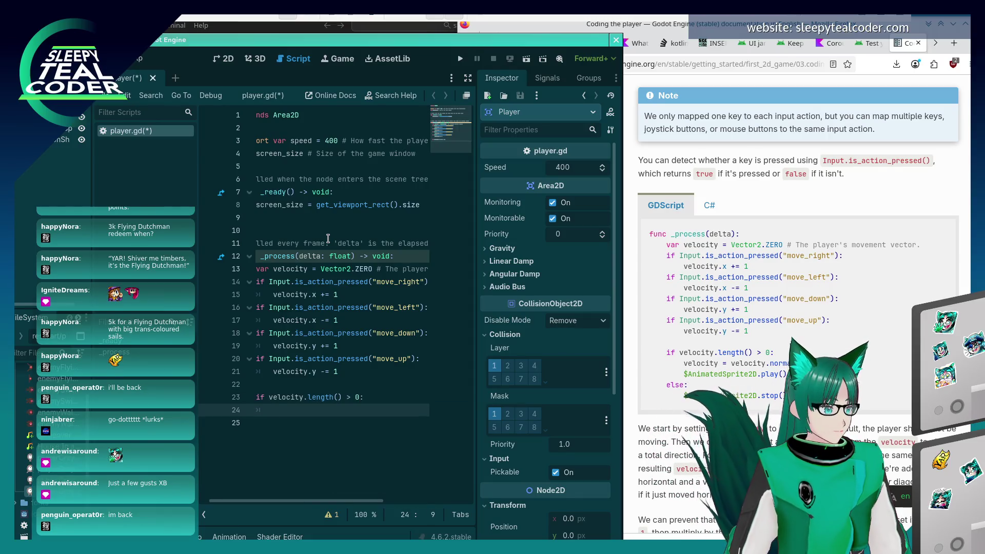
type("= velo")
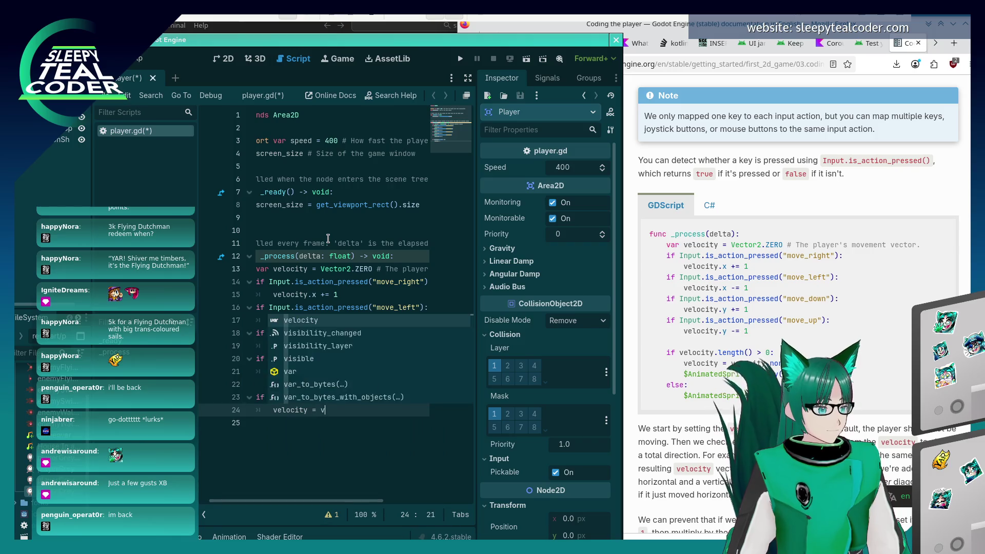
key("Return")
type(".norma")
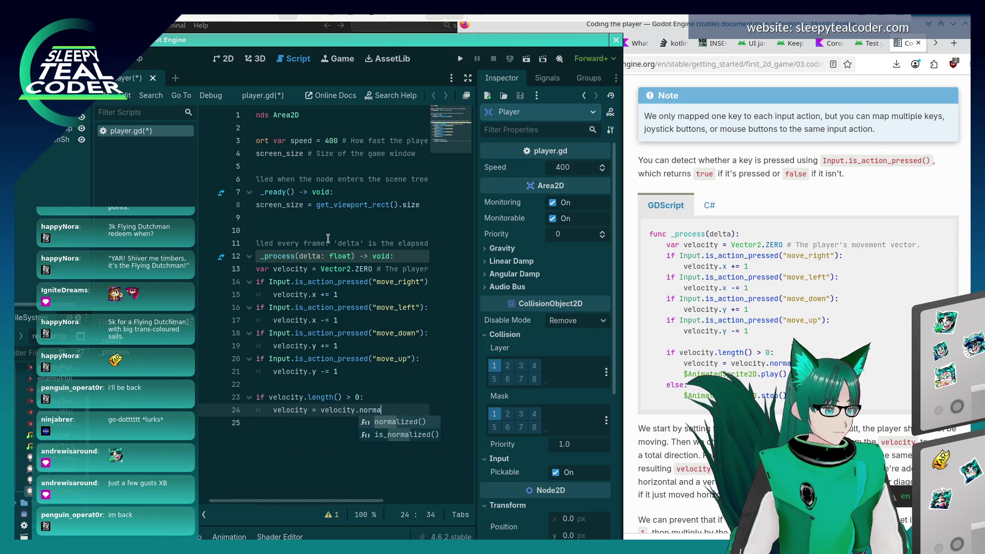
key("Return")
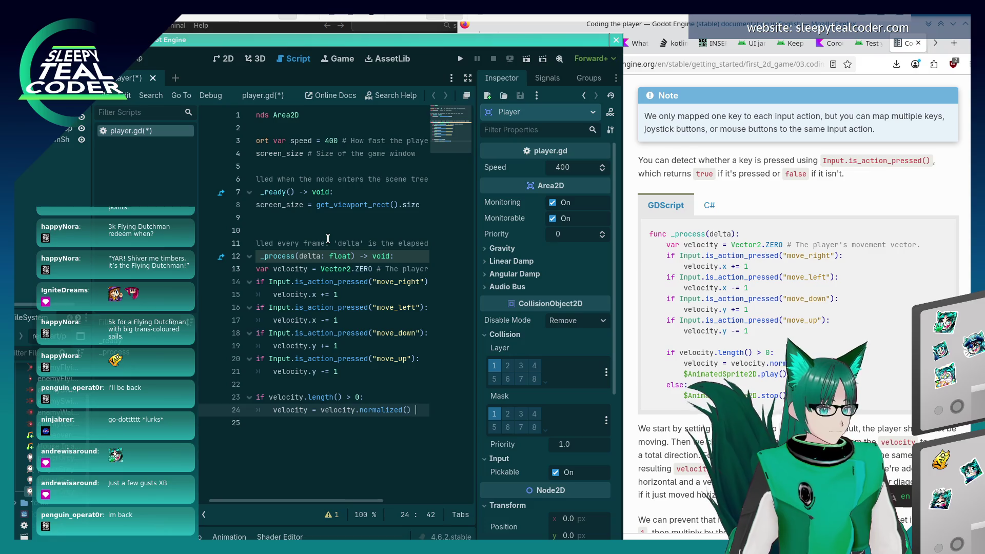
type("* spe")
type("ed")
key("Return")
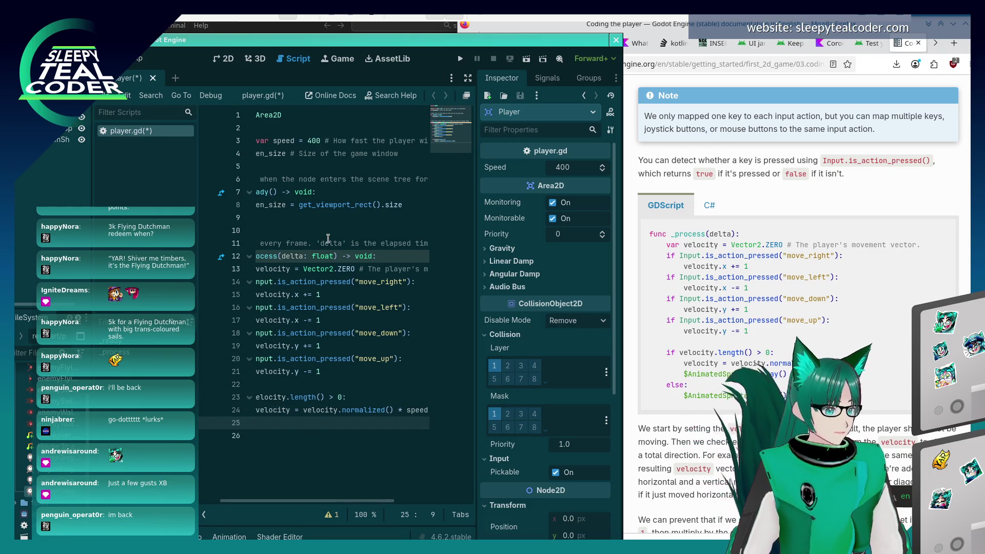
Play $AnimatedSprite2D when moving, stop it in an else branch, and save player.gd
type("$Anima")
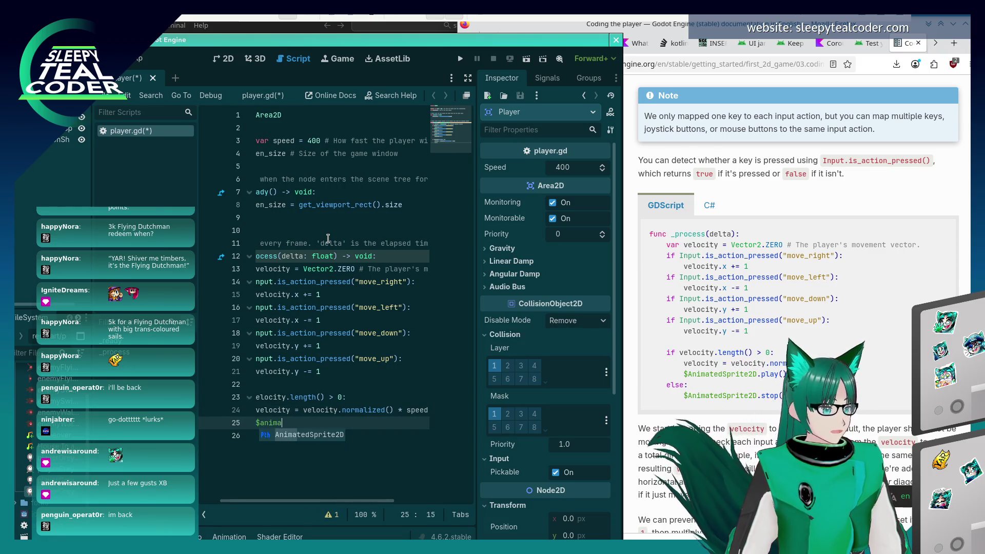
key("Return")
key("Return")
key("Return")
key("BackSpace")
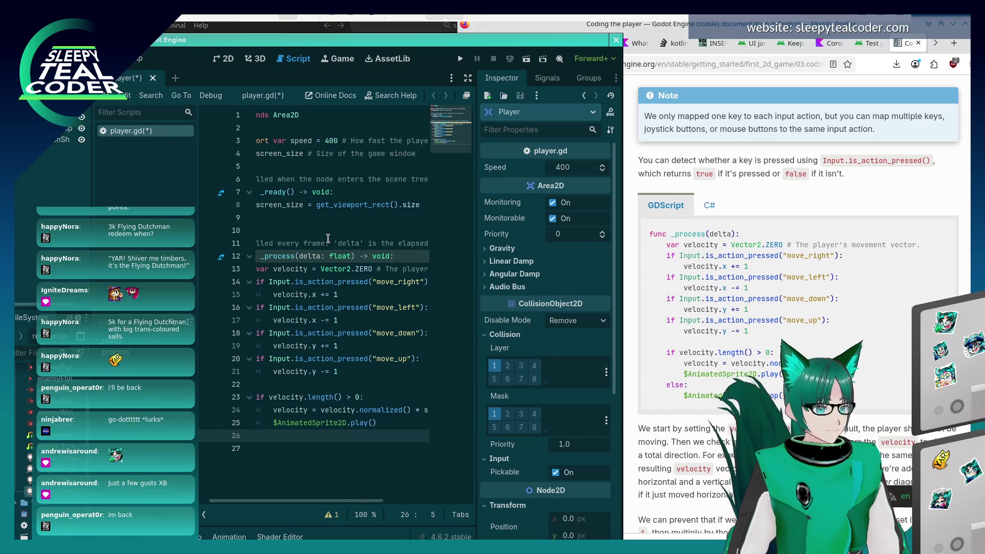
type("else:")
key("Return")
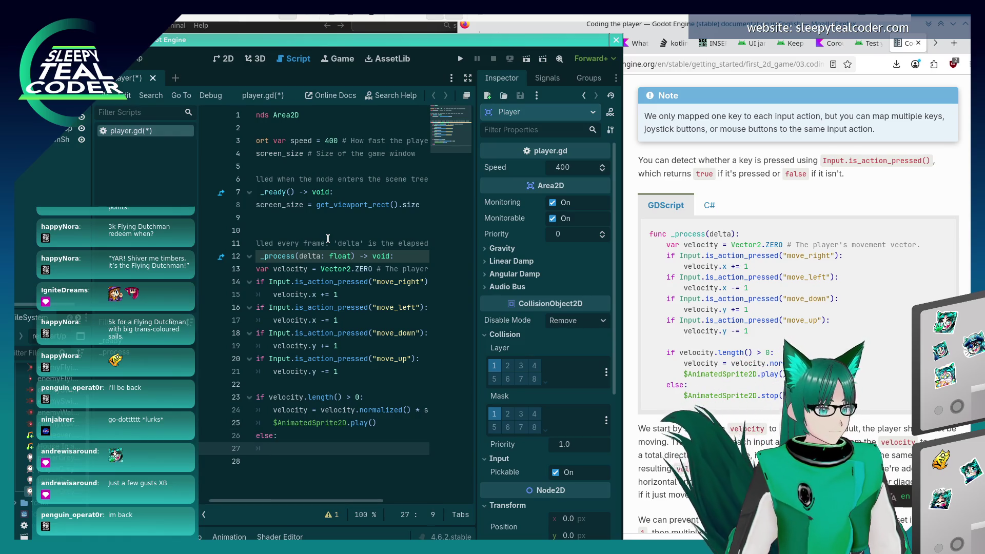
type("$an")
key("Return")
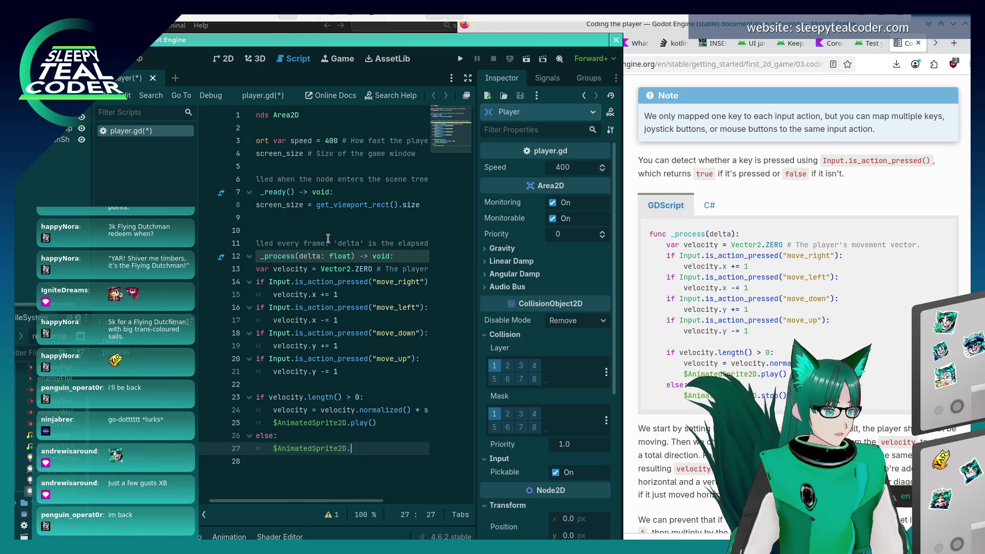
type(".st")
key("Return")
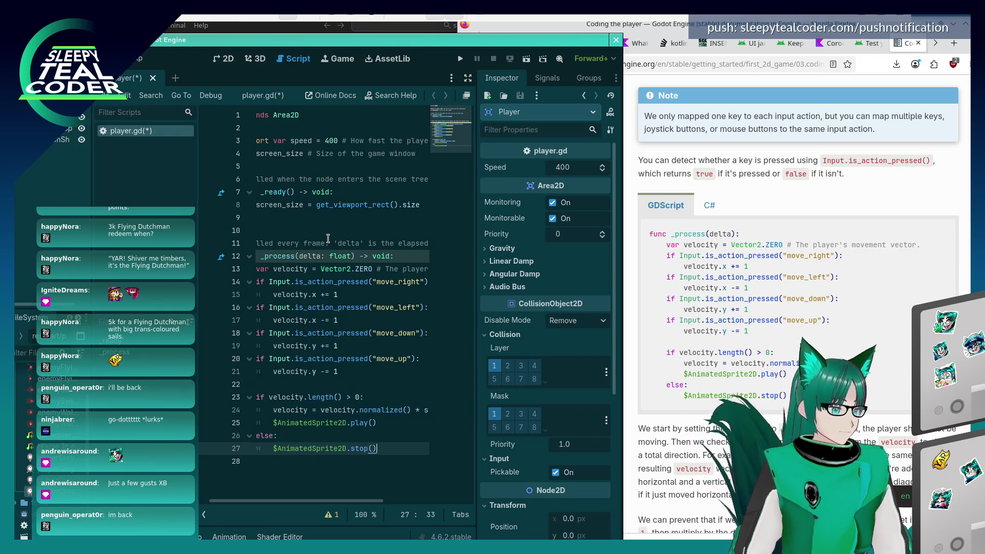
key("Home")
key("Home")
key("ctrl+s")
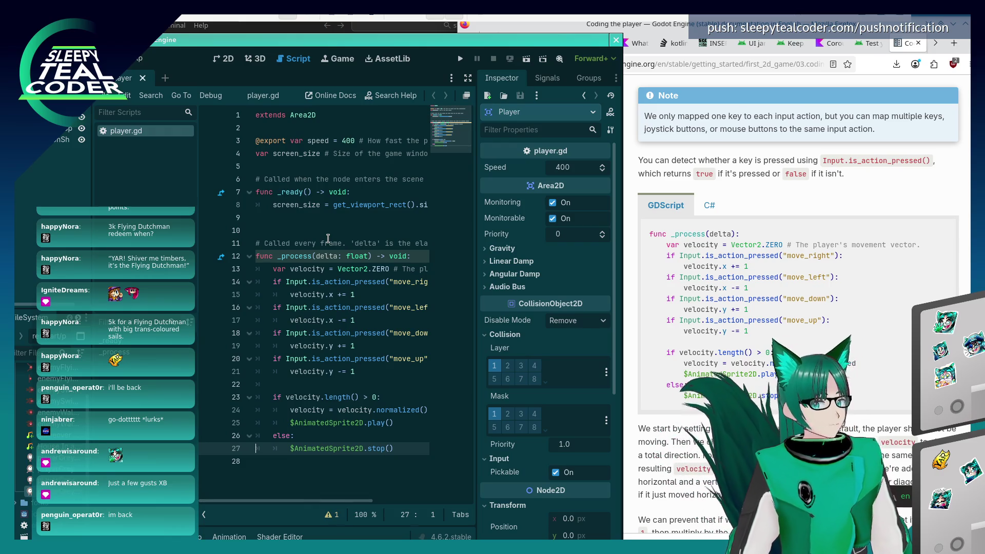
Enlarge the docs, scroll to the clamp() to screen_size position sample, then return to Godot
left_click(662, 220)
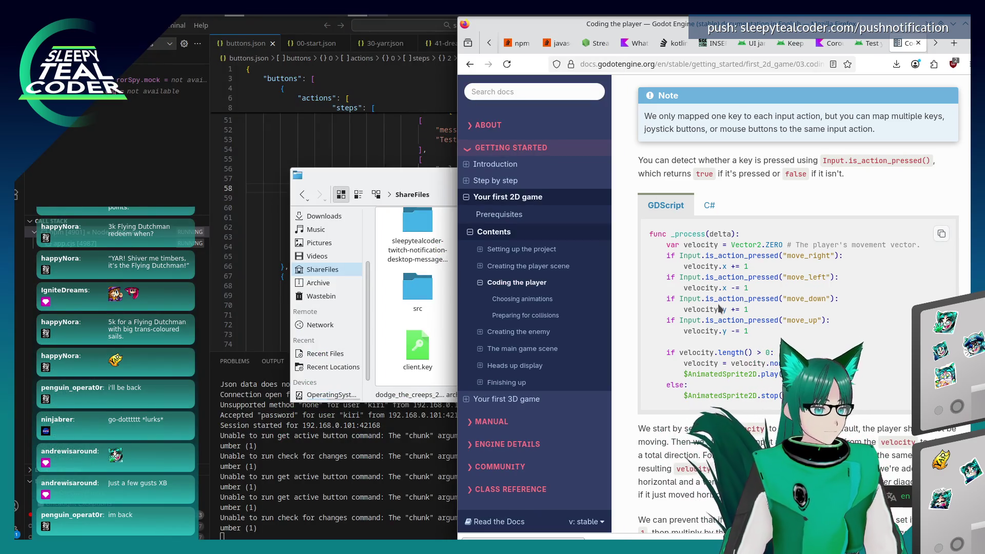
scroll(718, 303, "down", 3)
scroll(718, 303, "down", 3)
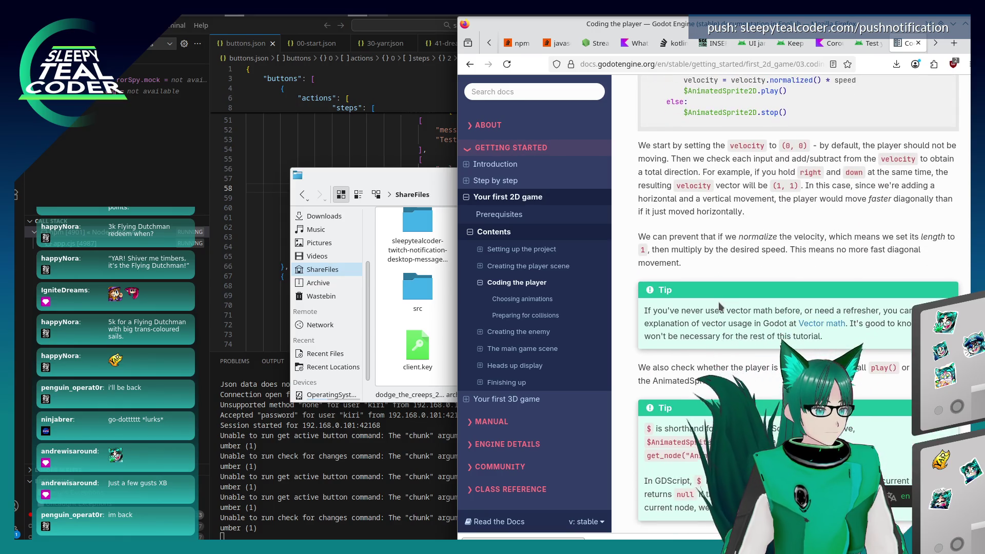
scroll(721, 303, "up", 2)
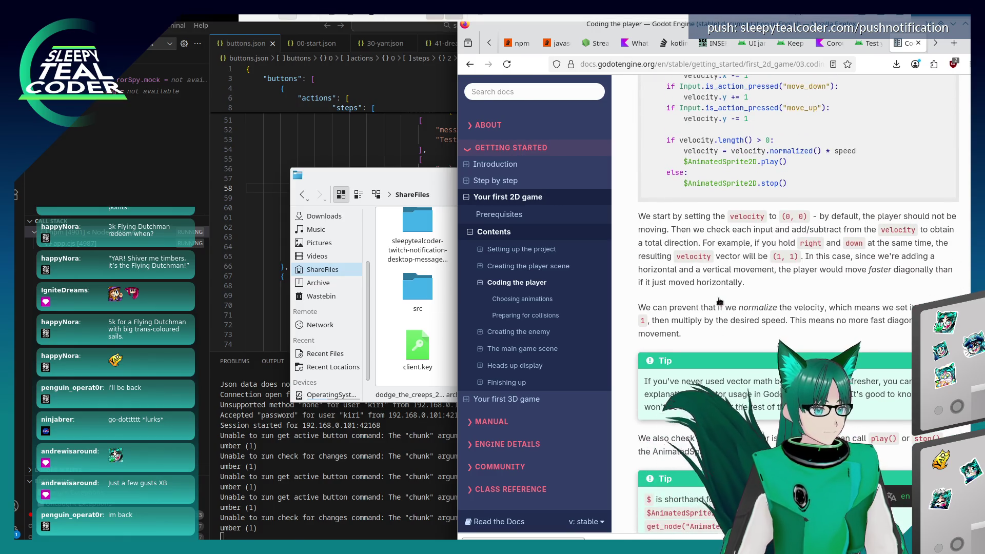
key("alt+Tab")
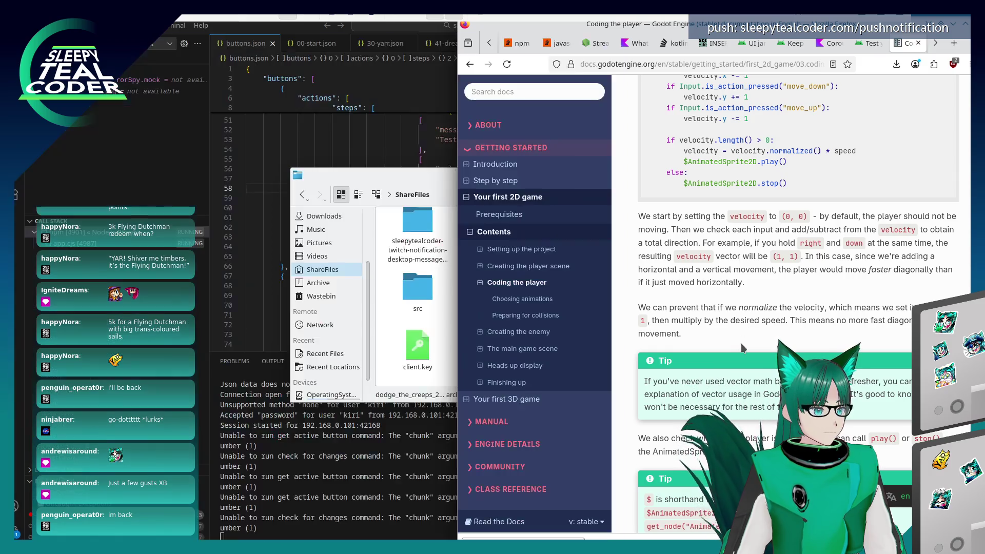
left_click(754, 306)
key("super+Page_Up")
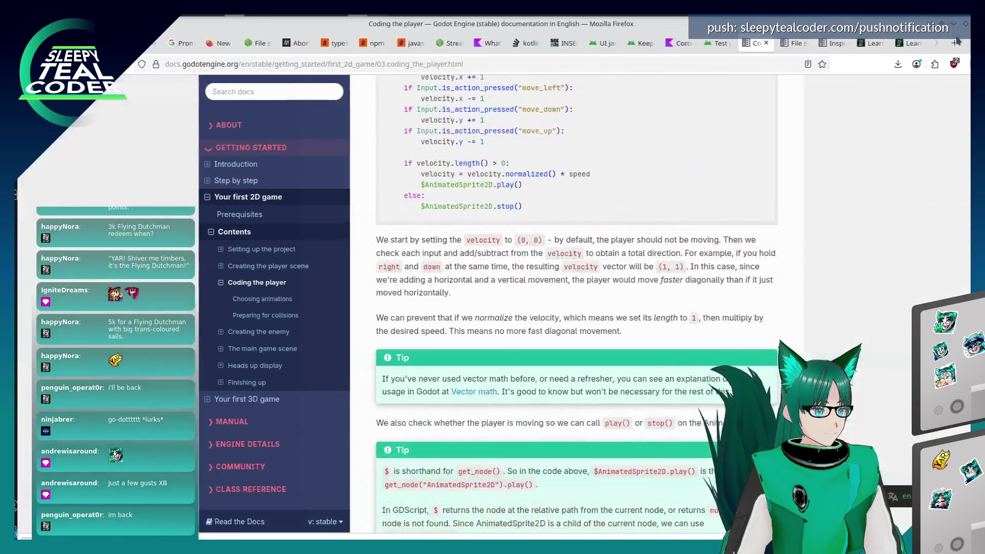
scroll(697, 359, "down", 3)
scroll(697, 358, "down", 3)
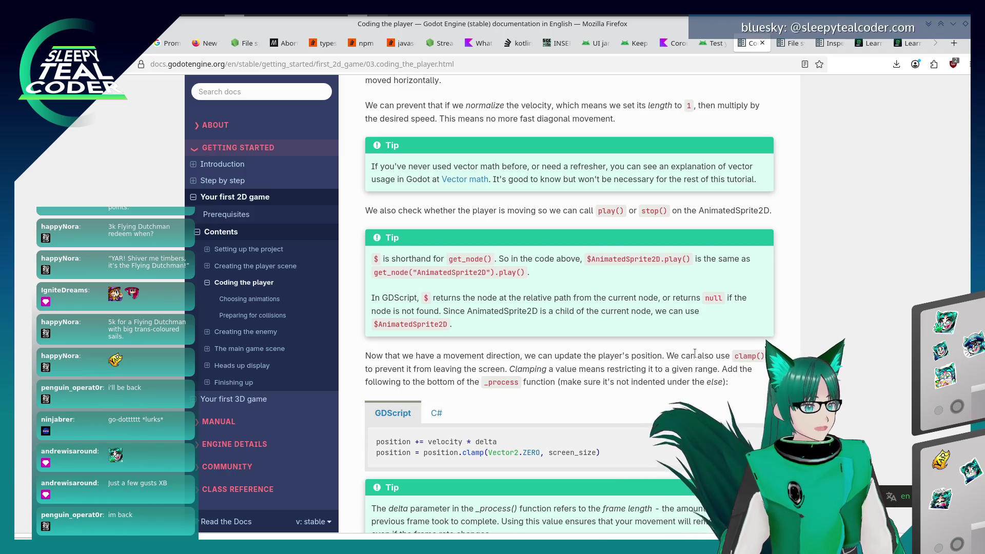
scroll(542, 394, "down", 3)
key("alt+Tab")
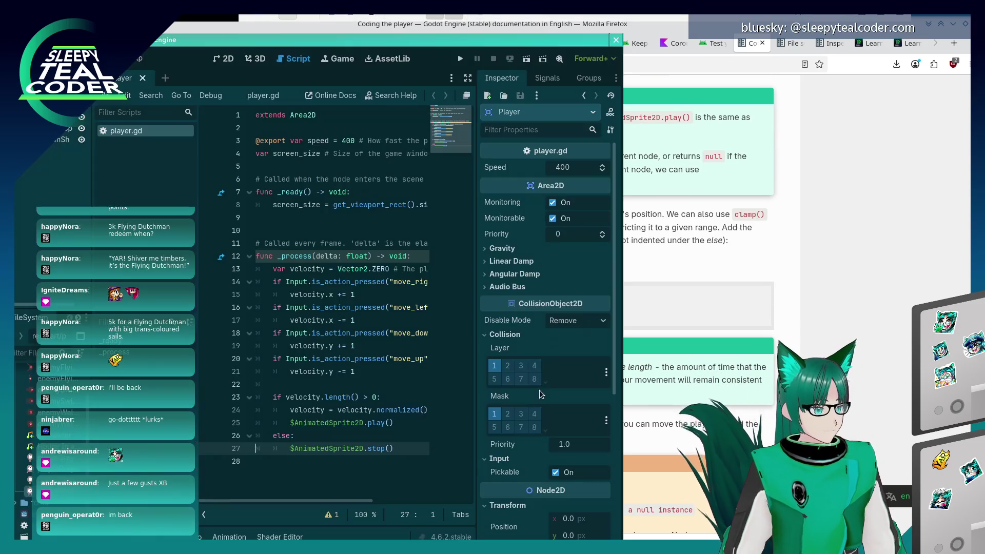
Add position += velocity * delta below the if/else, maximizing the Godot editor window
key("Return")
key("Return")
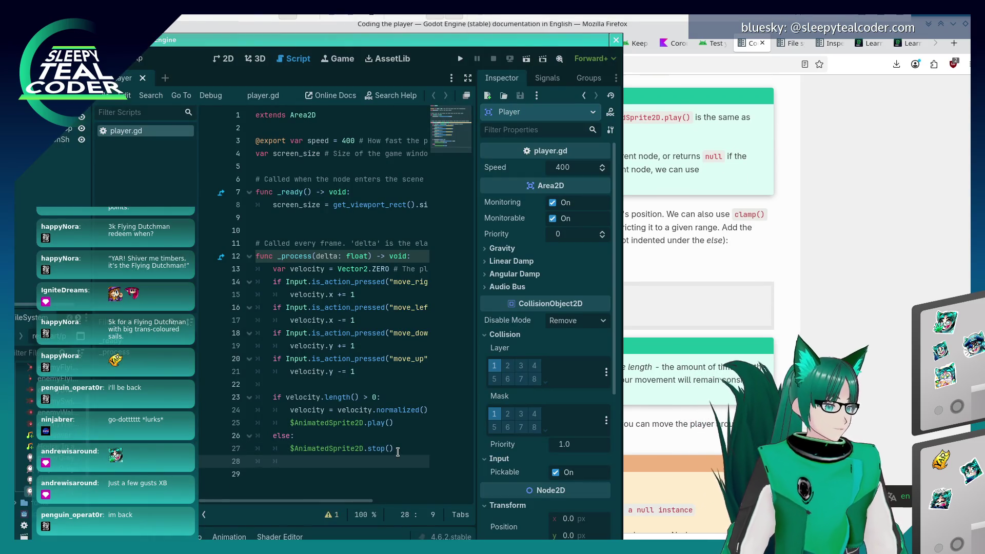
key("alt+Tab")
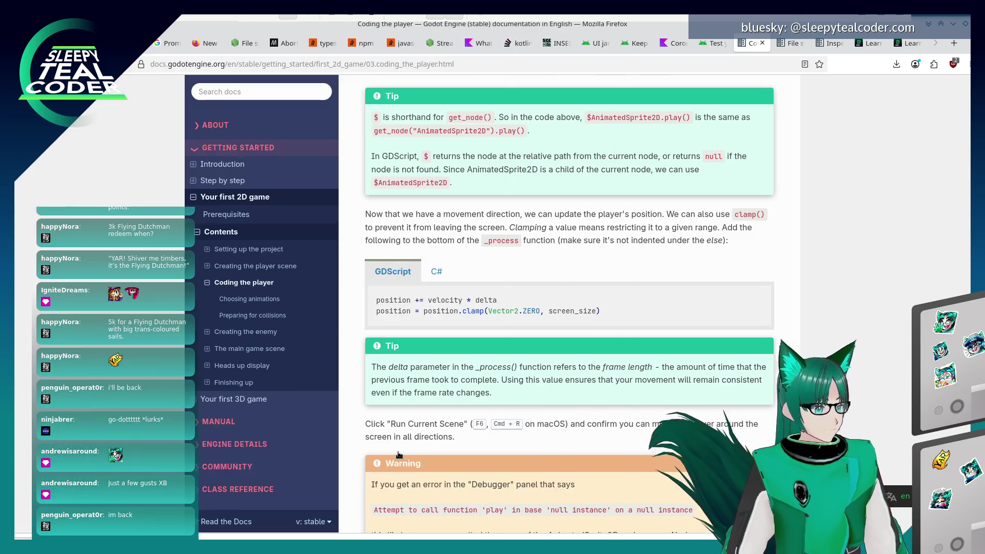
key("alt+Tab")
type("position +=")
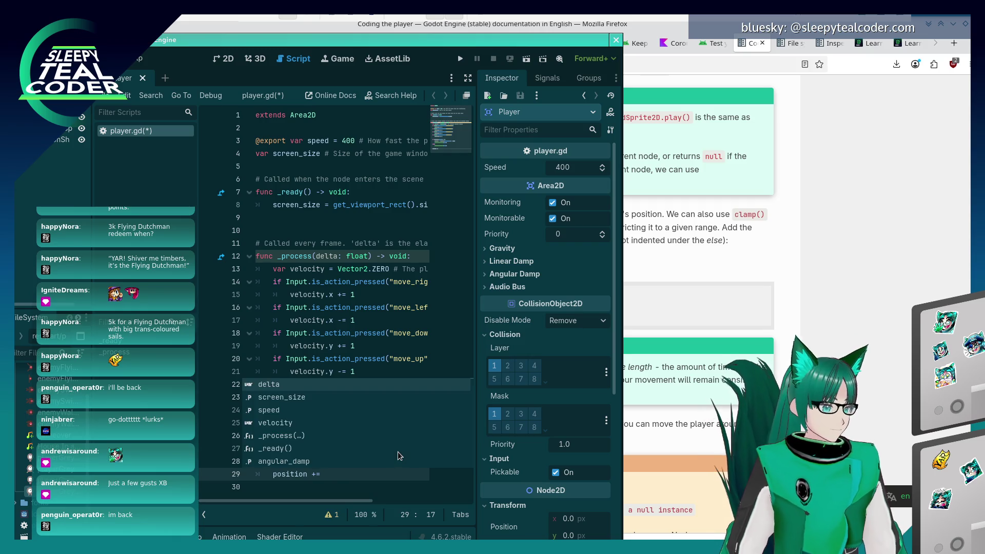
right_click(488, 46)
left_click(486, 51)
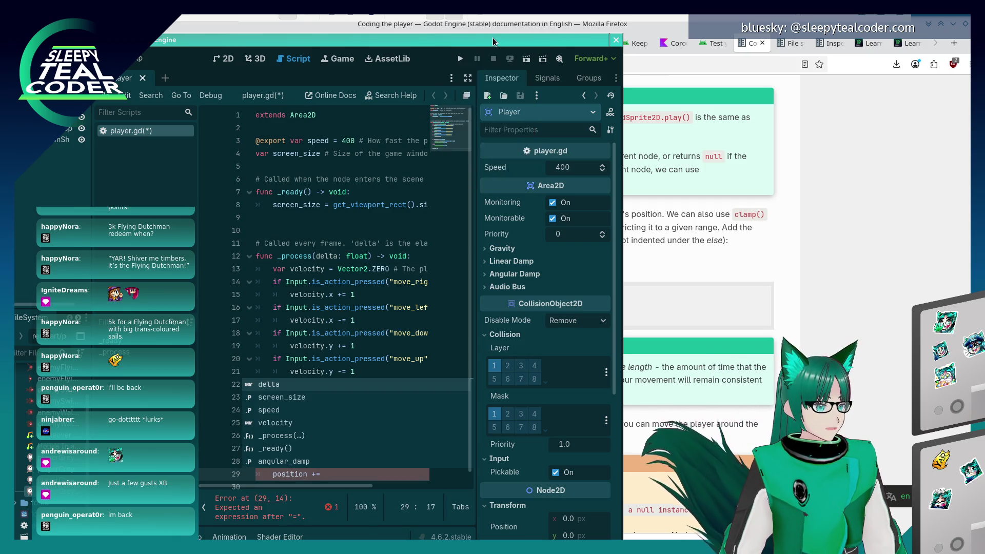
right_click(488, 46)
left_click(488, 50)
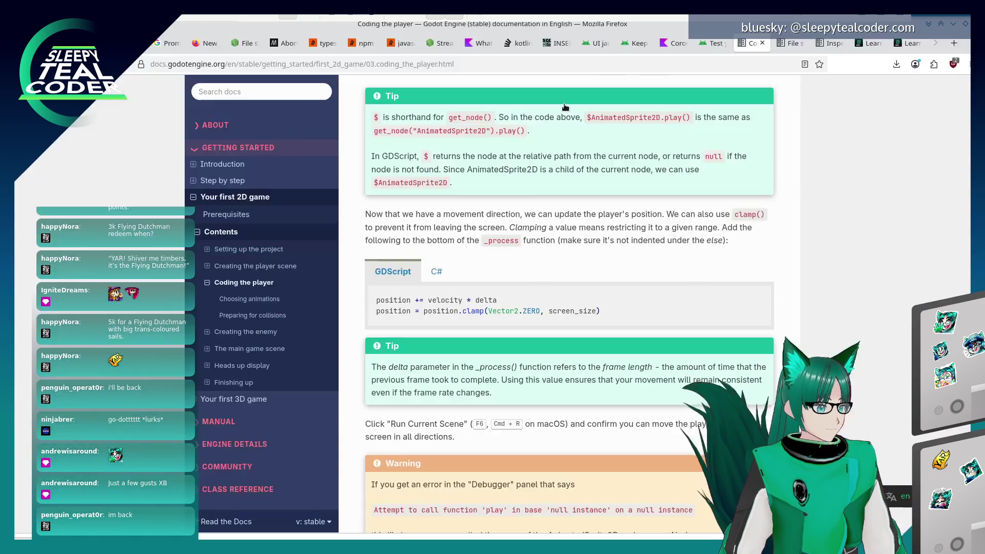
key("alt+Tab")
key("alt+Tab")
type("velocity *")
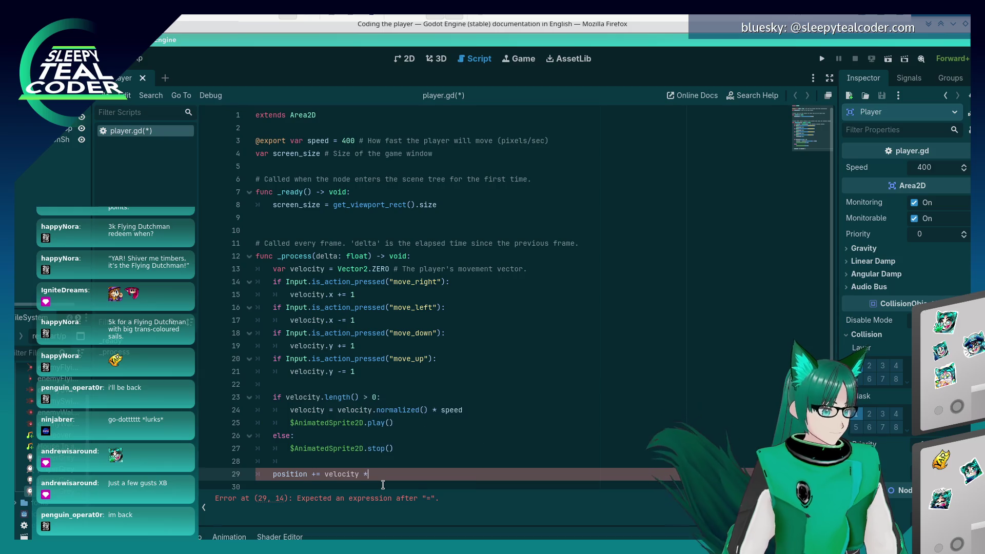
key("BackSpace")
key("BackSpace")
key("BackSpace")
key("BackSpace")
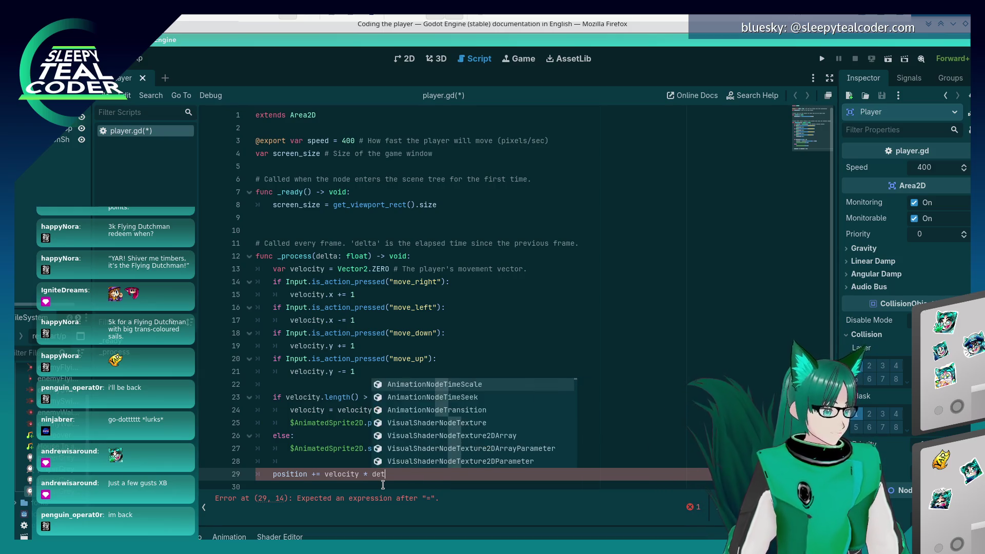
type("elta")
key("Return")
key("Return")
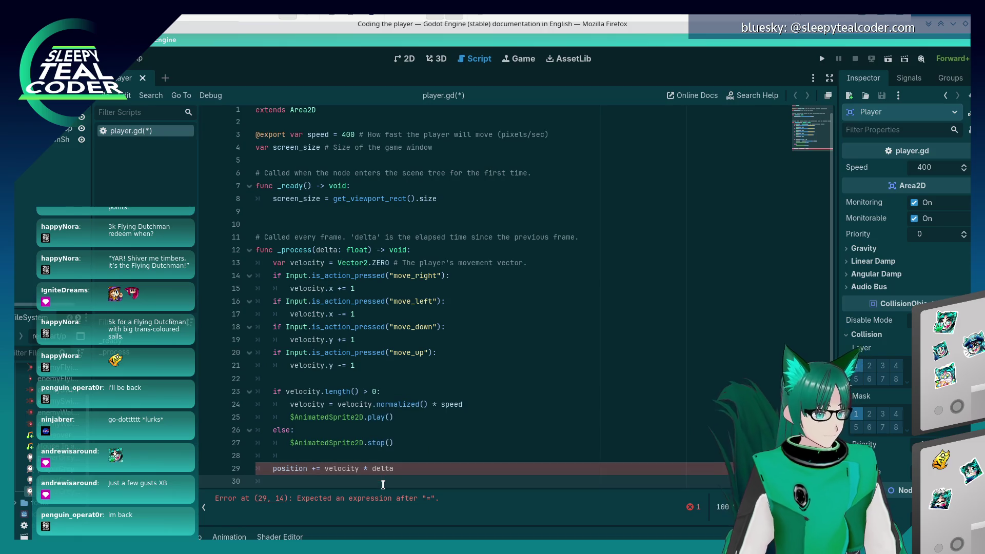
Add position = position.clamp(Vector2.ZERO, screen_size) and save player.gd
key("alt+Tab")
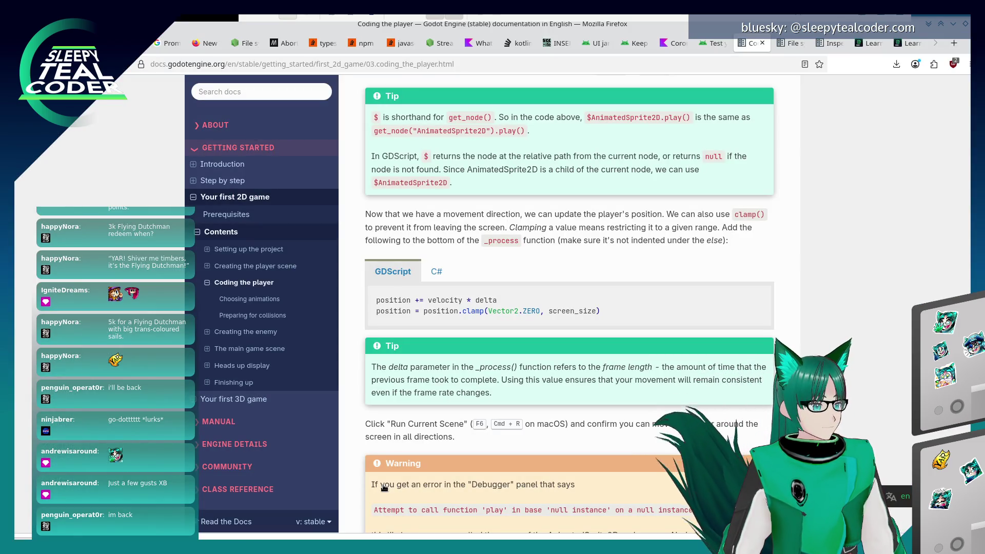
key("alt+Tab")
type("p")
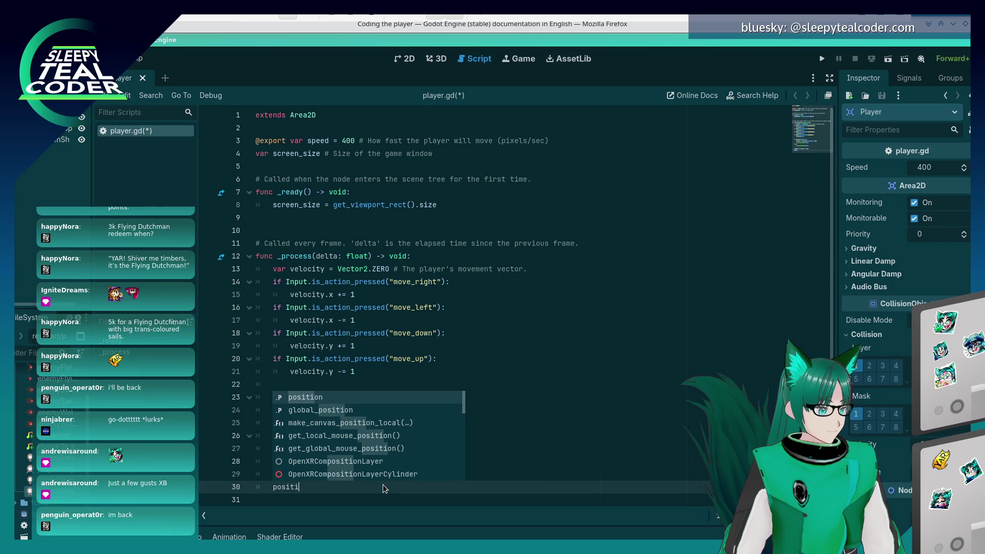
key("Return")
type("= positi")
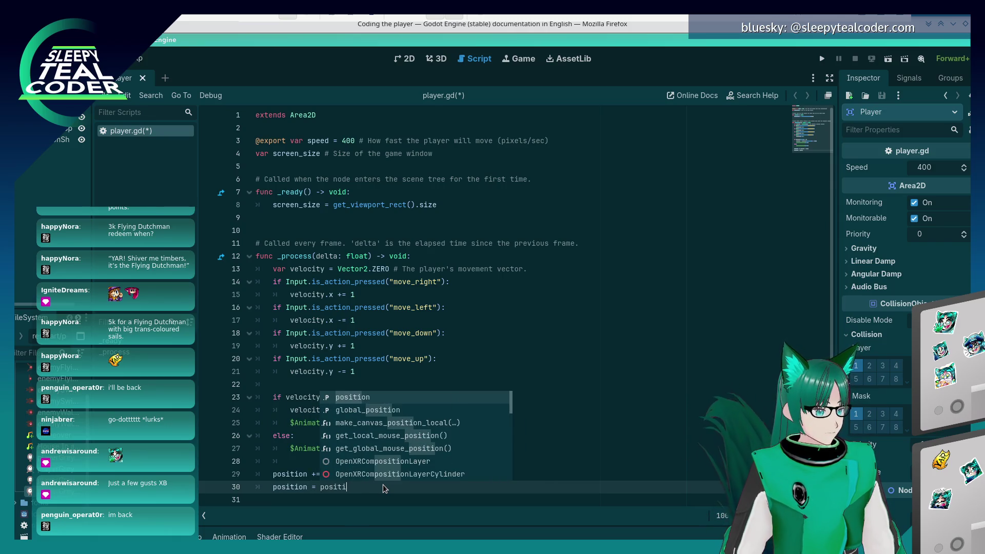
key("Return")
type(".clamp(")
key("alt+Tab")
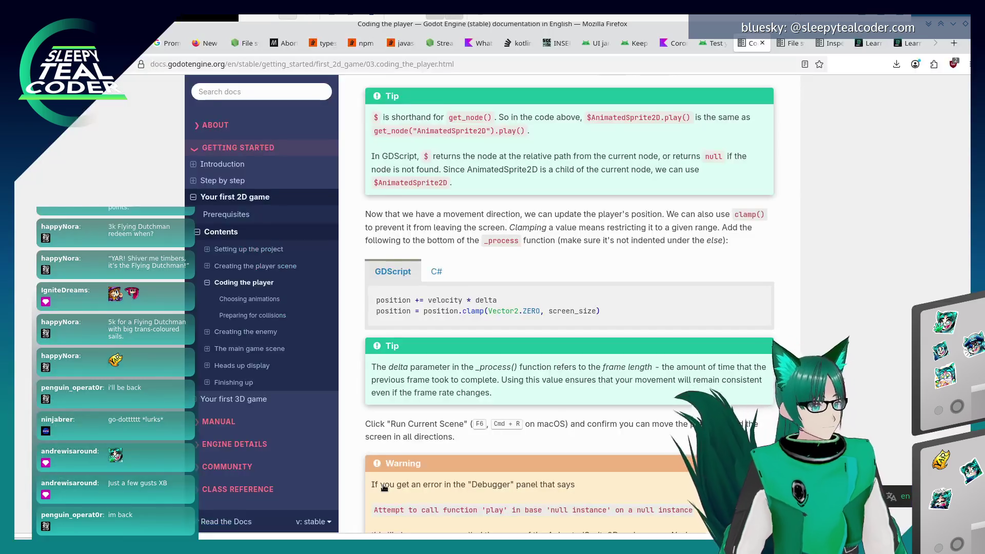
key("alt+Tab")
type("Vec")
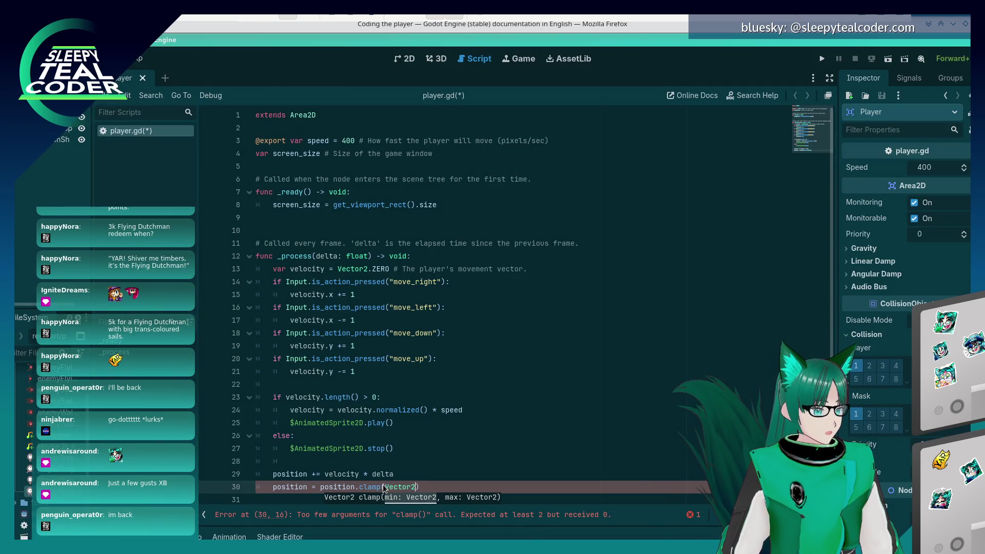
type(".Zero,")
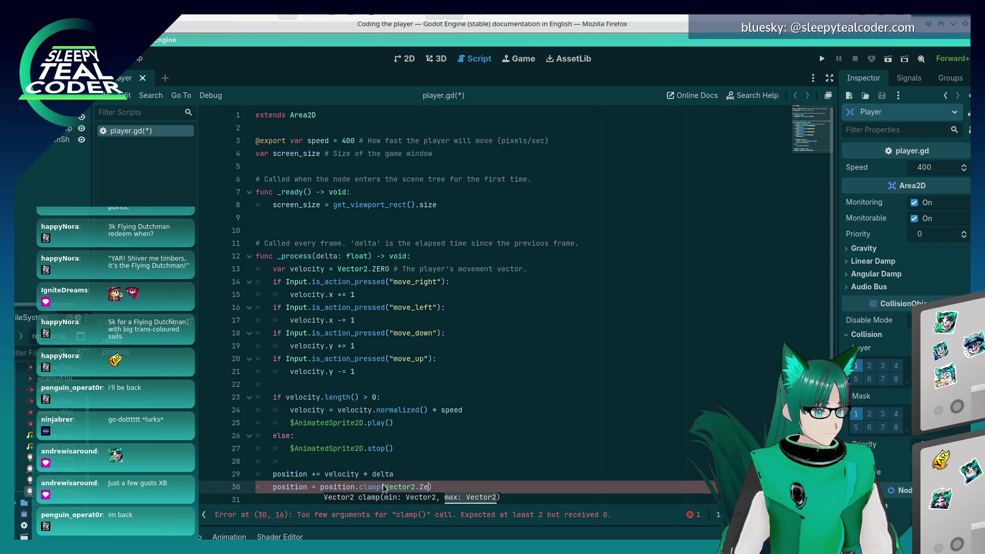
key("alt+Tab")
key("alt+Tab")
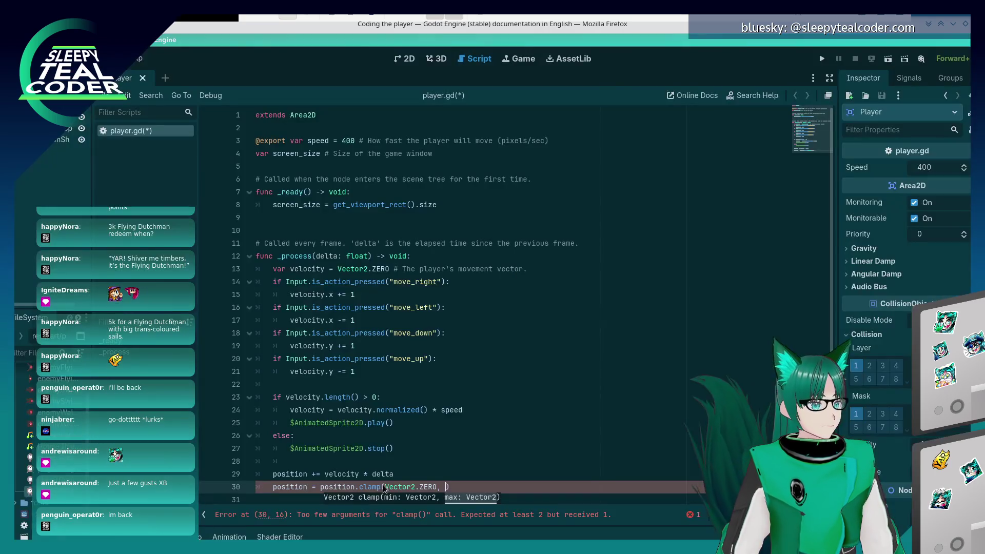
type("screen_siz")
key("Return")
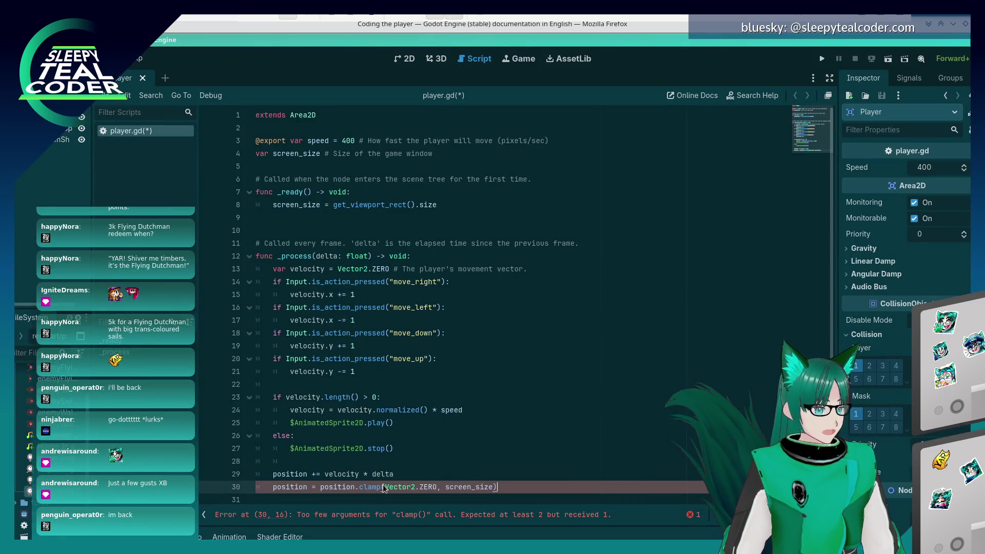
key("ctrl+s")
key("alt+Tab")
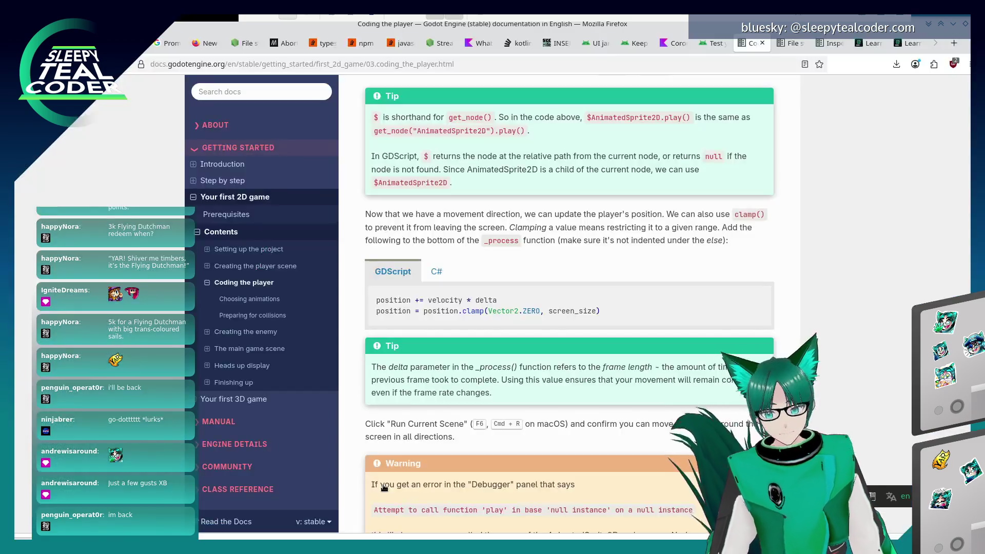
Scroll the docs to the Choosing animations warning, then run the Godot project with F5
scroll(446, 389, "down", 5)
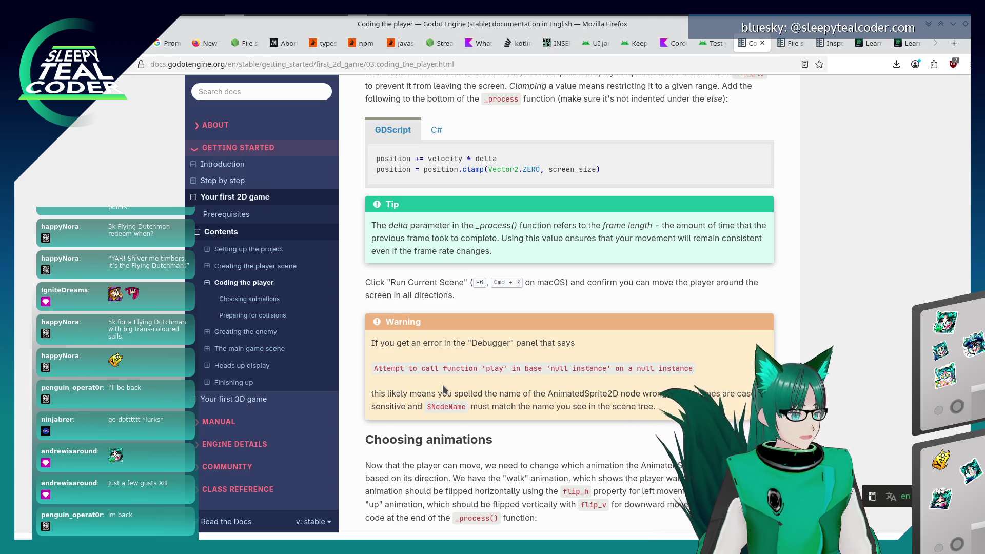
key("alt+Tab")
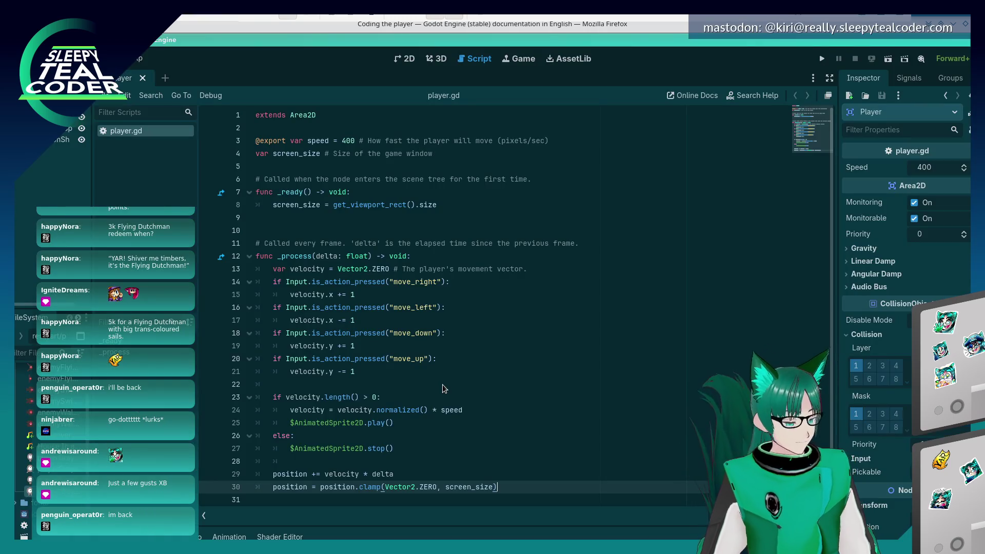
key("F5")
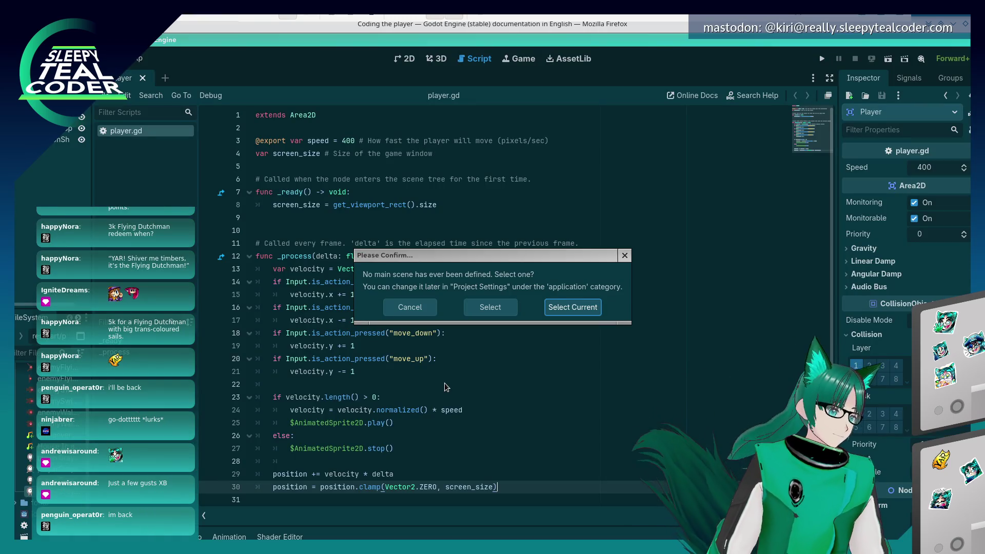
Run with the current scene as main, enlarge the game window, and move the player with the arrow keys
left_click(559, 306)
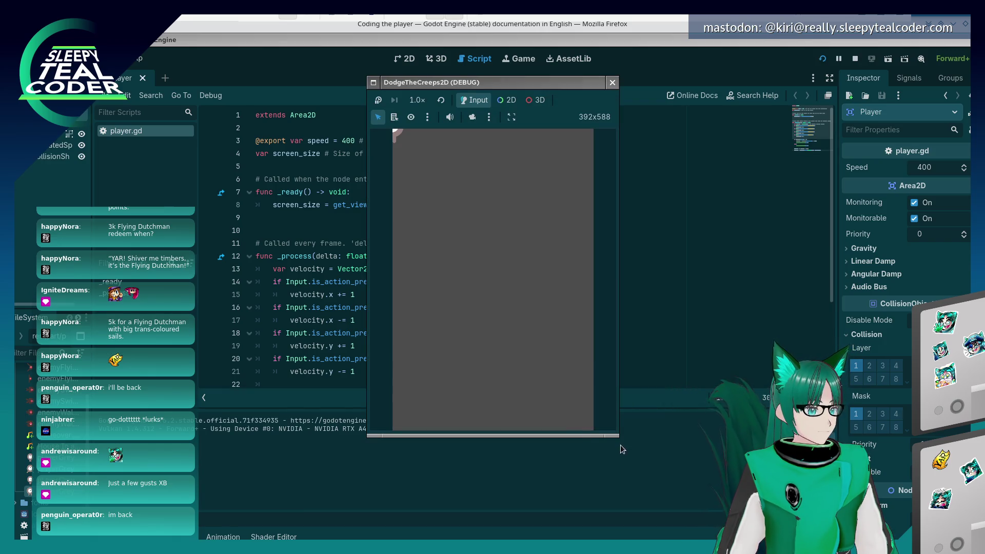
left_click_drag(613, 436, 615, 480)
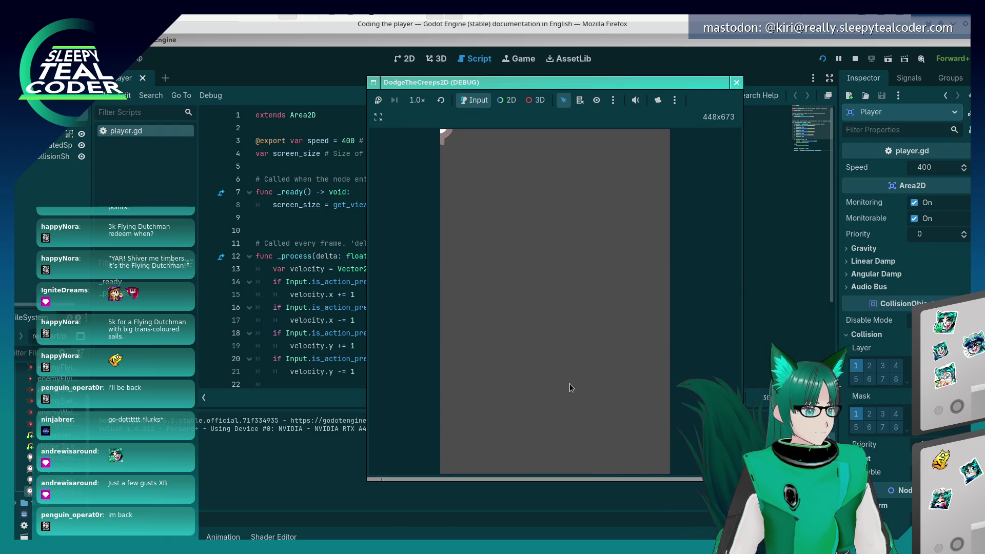
key("Down")
key("Right")
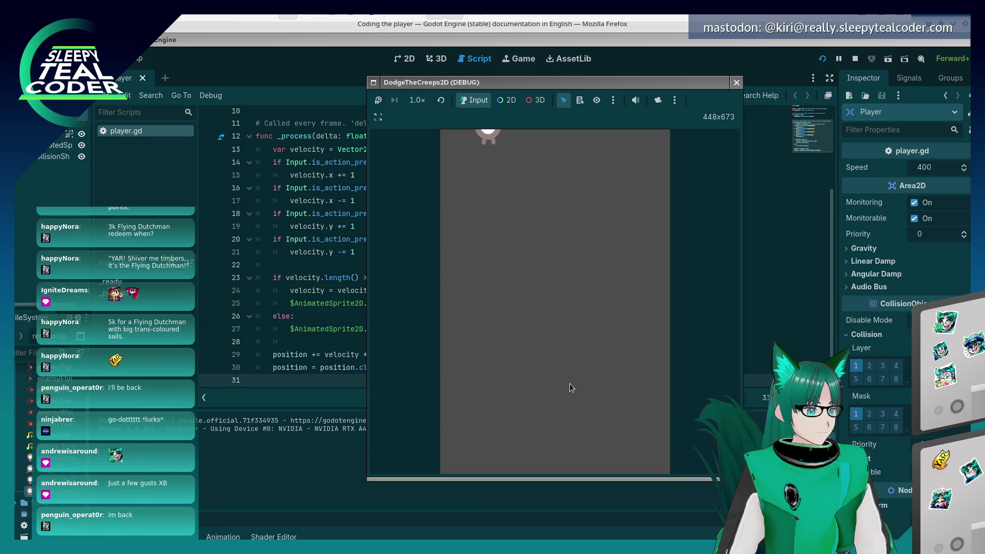
key("Down")
key("Up")
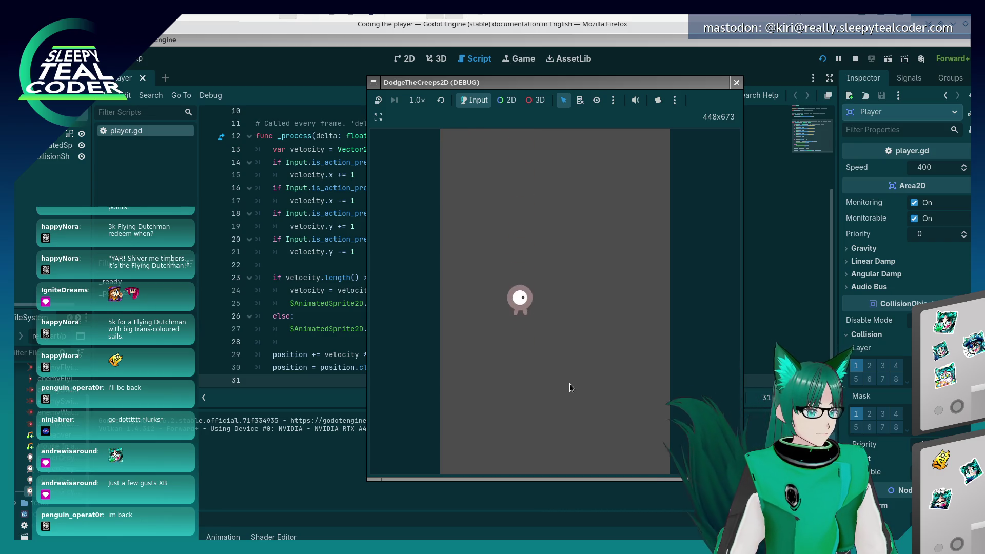
key("Right")
key("Right")
key("Down")
key("Left")
key("Left")
key("Up")
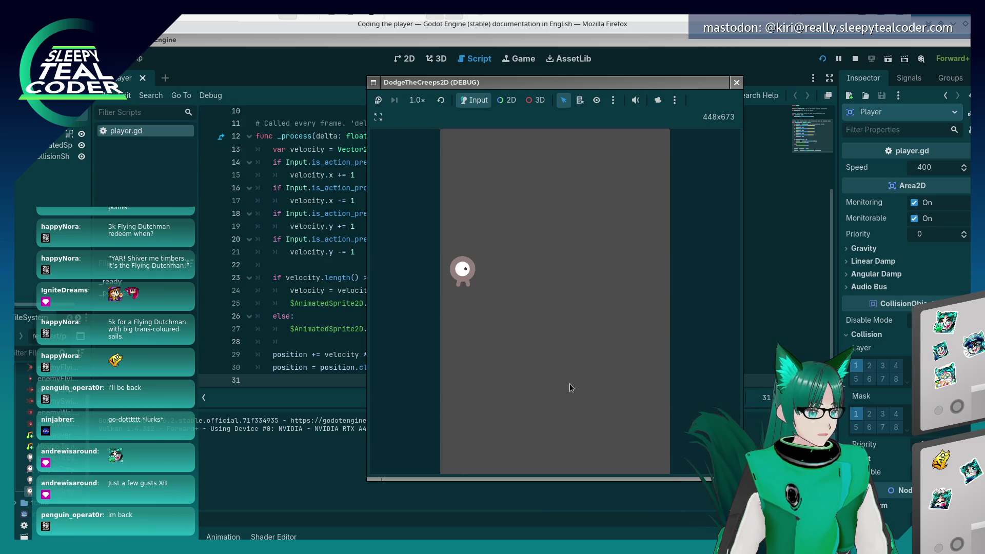
key("Right")
key("Down")
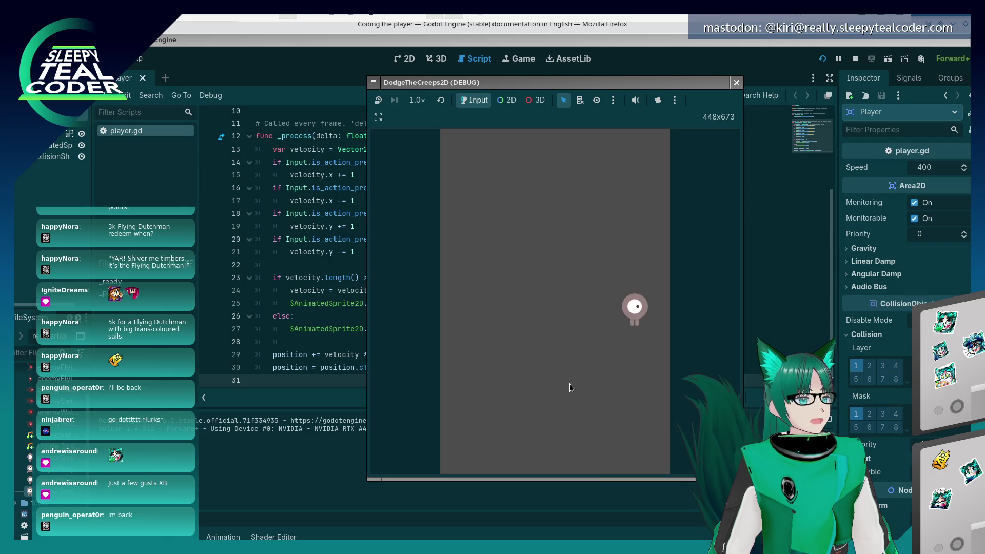
key("Left")
key("Up")
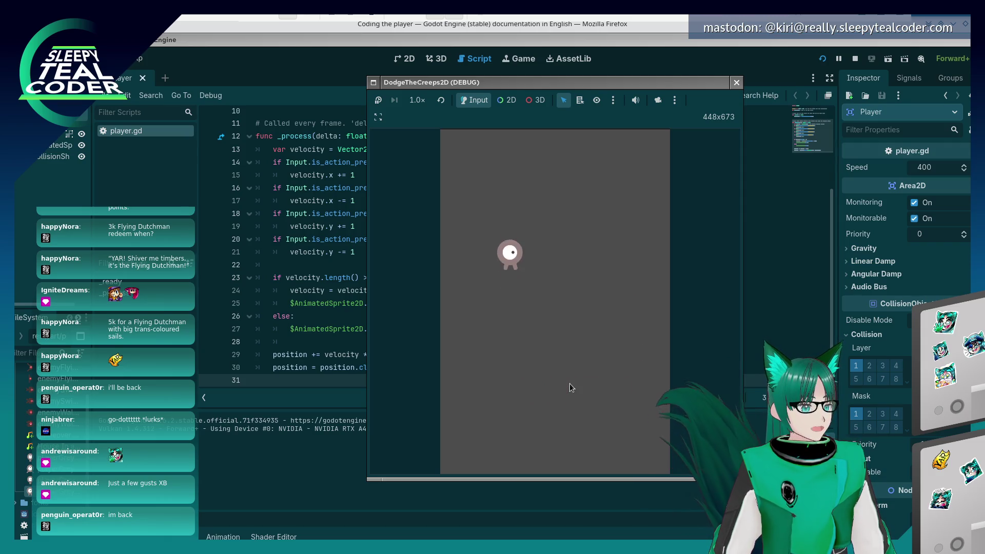
key("Right")
key("Down")
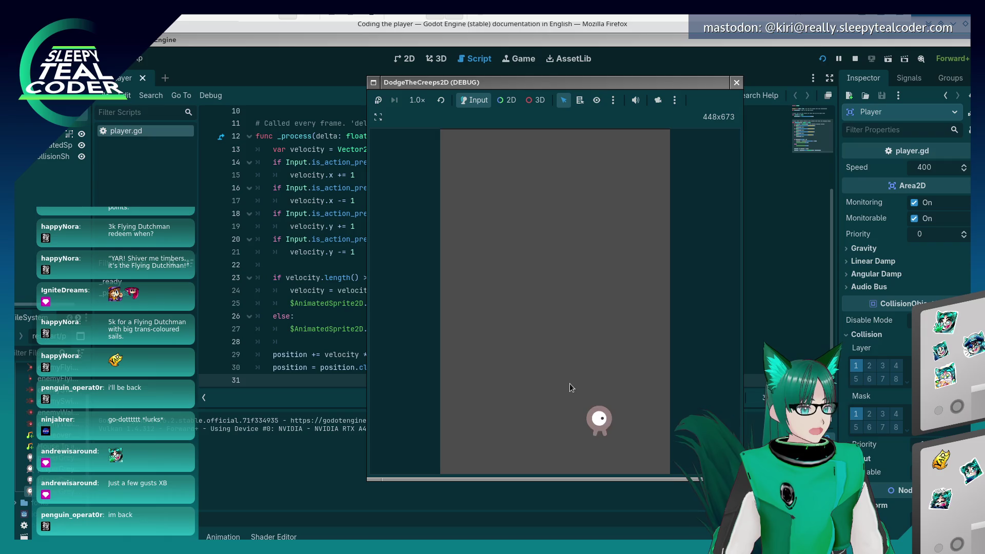
key("Left")
key("Up")
key("Right")
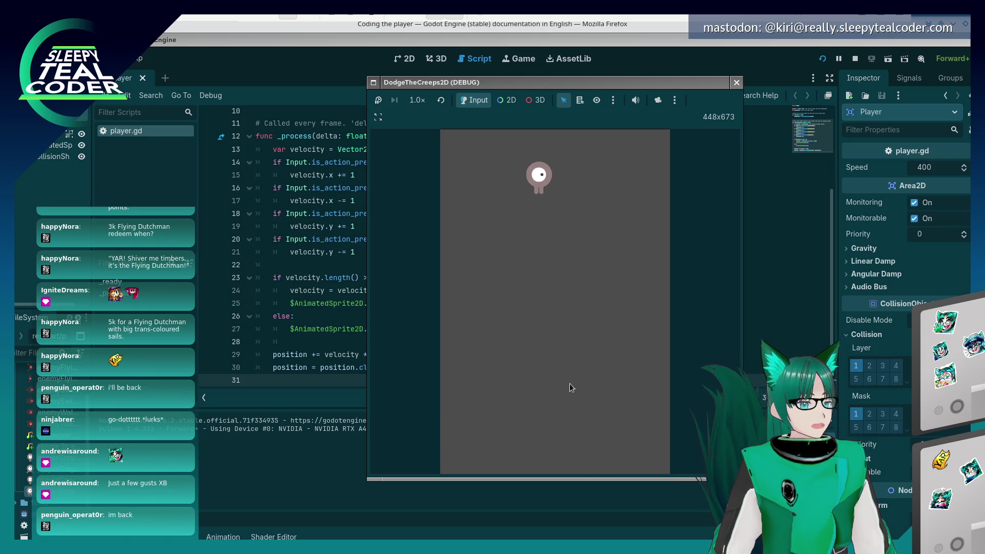
key("Down")
key("Left")
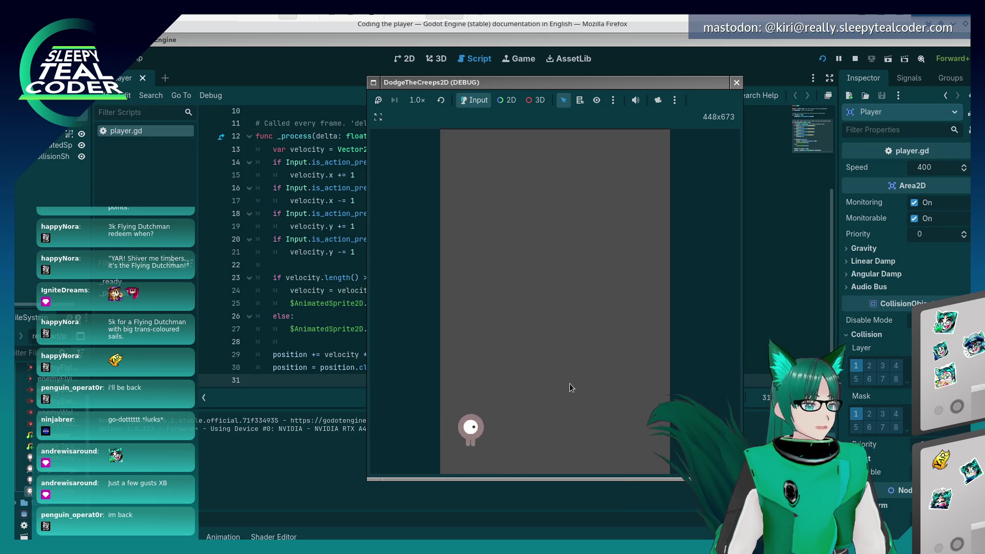
key("Up")
key("Right")
key("Down")
key("Left")
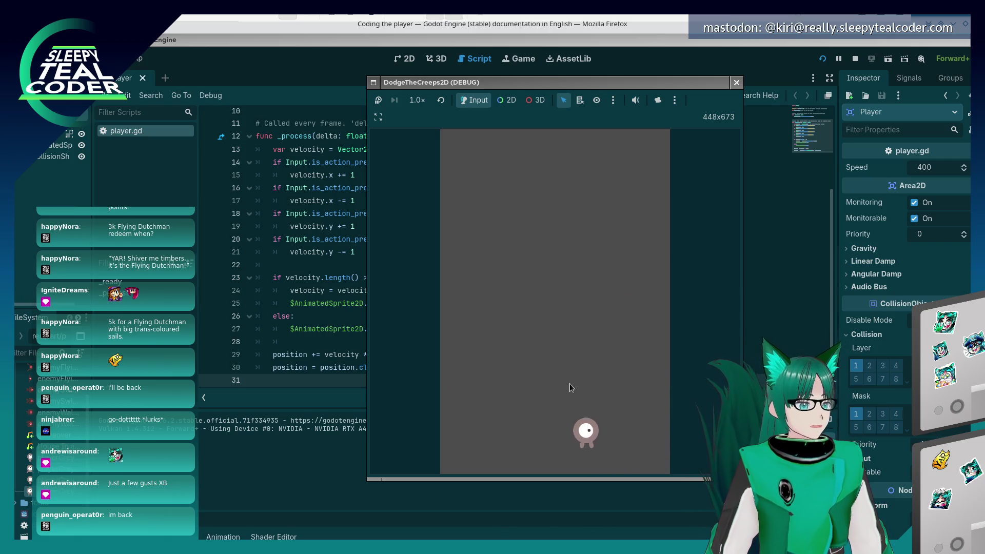
key("Up")
key("Left")
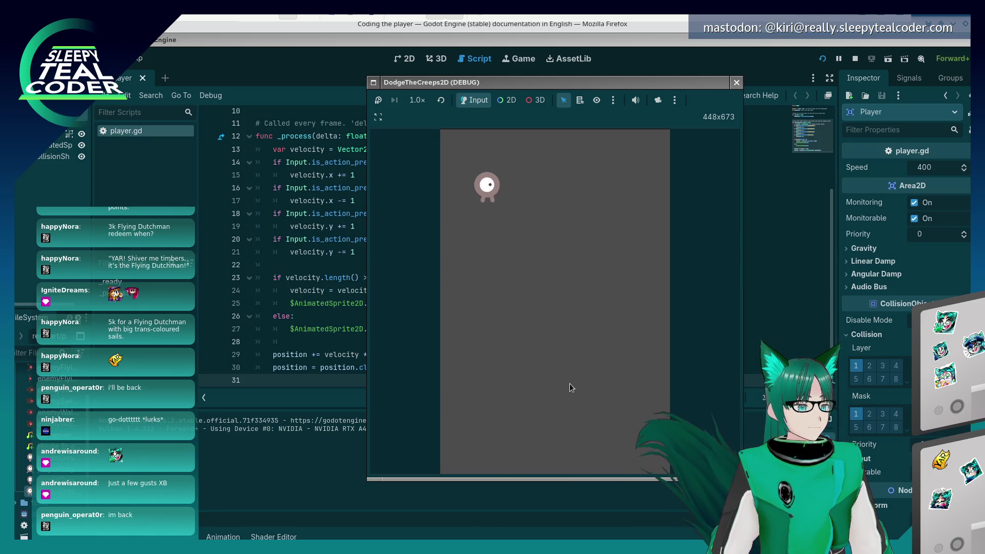
key("Down")
key("Right")
key("Right")
key("Up")
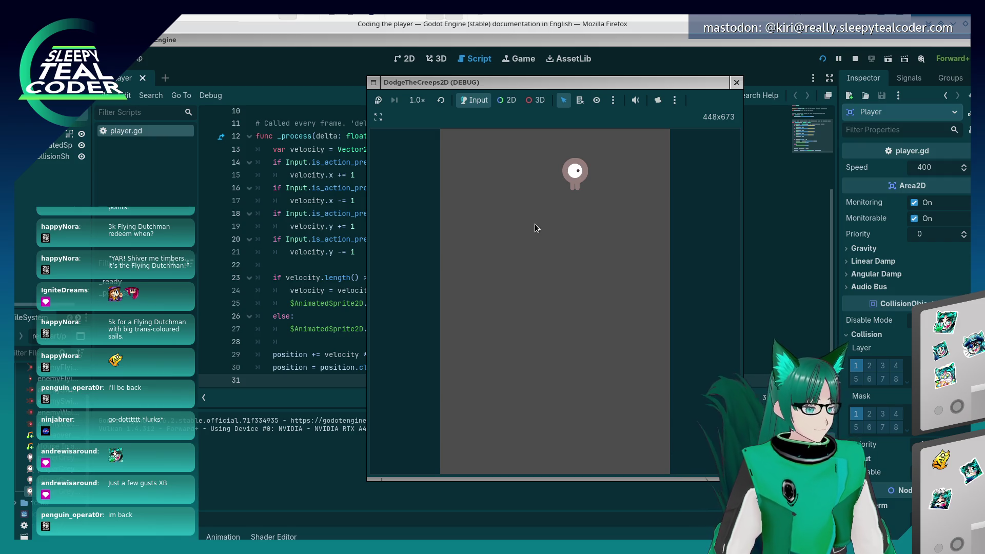
Keep moving the player in all four directions, then stop the game with F8
key("Left")
key("Down")
key("Right")
key("Up")
key("Down")
key("Left")
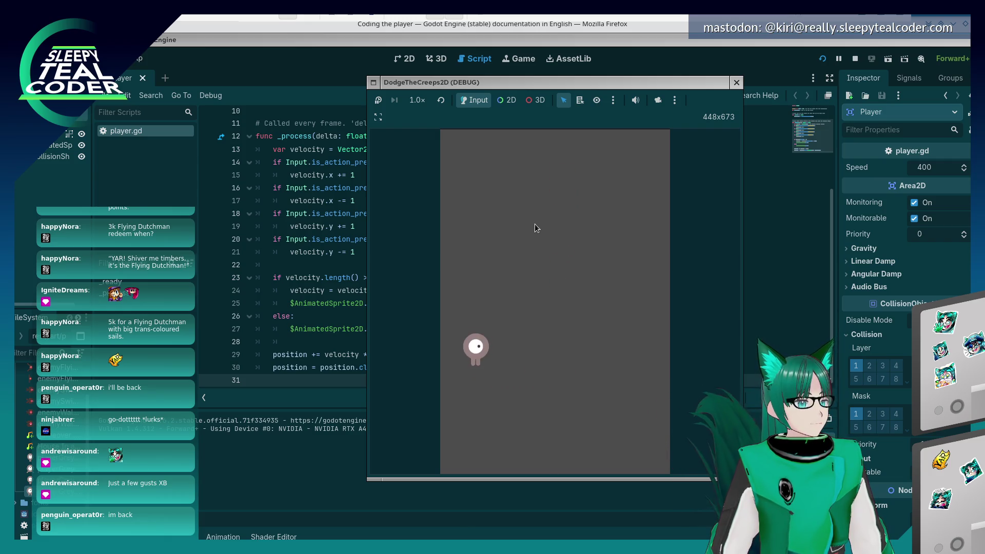
key("Up")
key("Right")
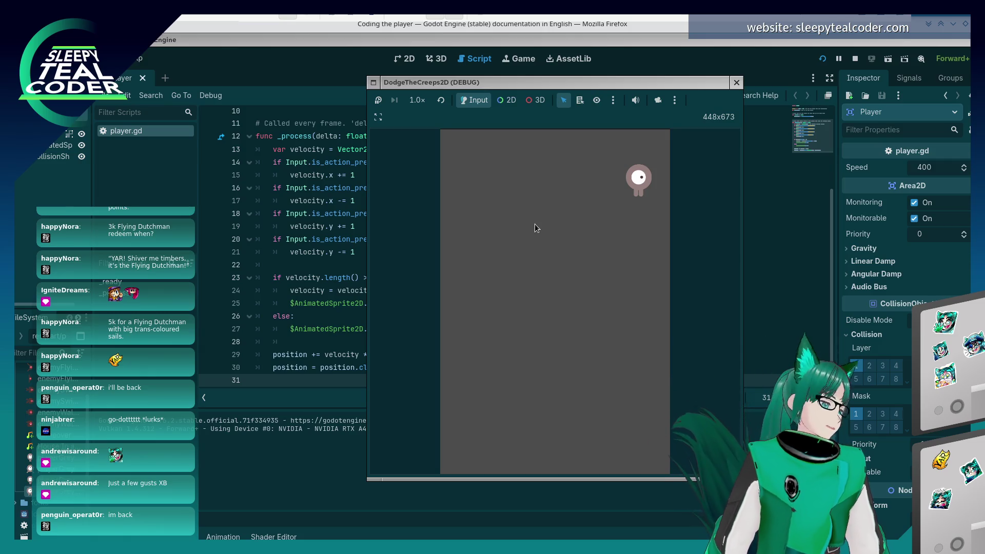
key("Down")
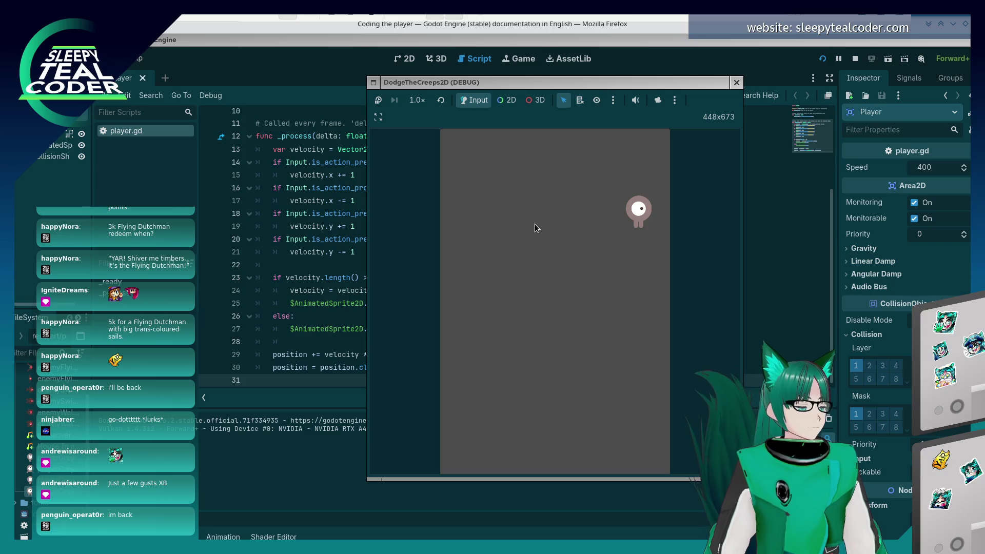
key("Left")
key("Down")
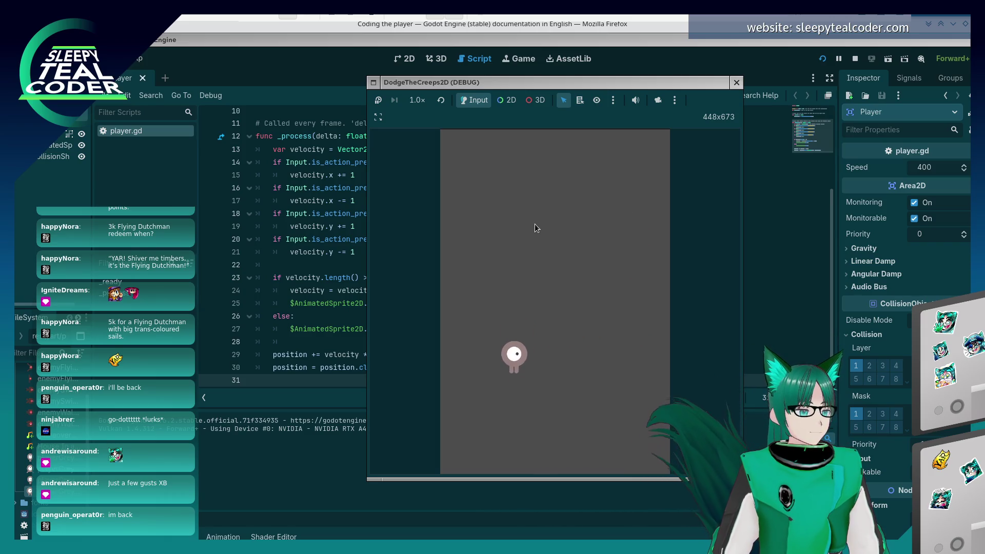
key("Down")
key("Right")
key("Up")
key("Up")
key("Left")
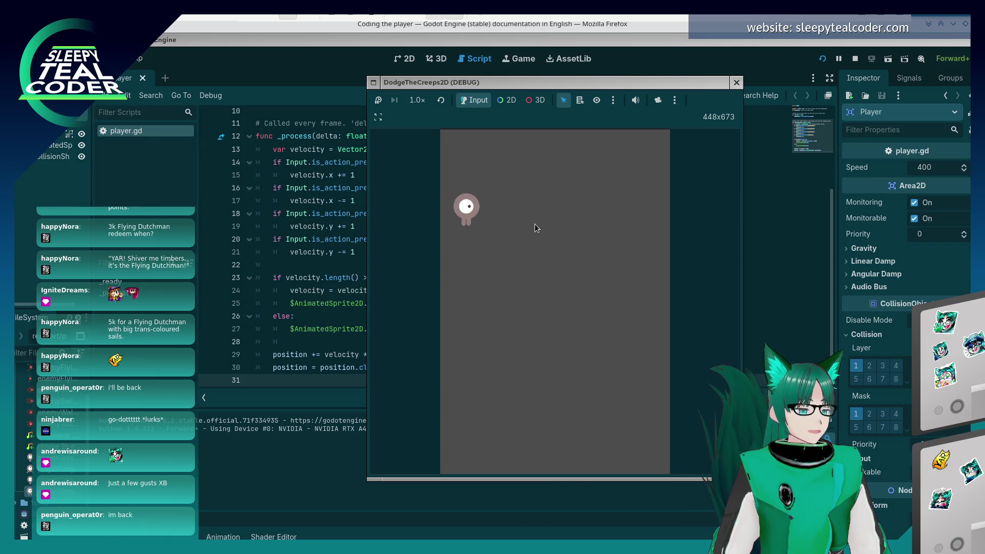
key("F8")
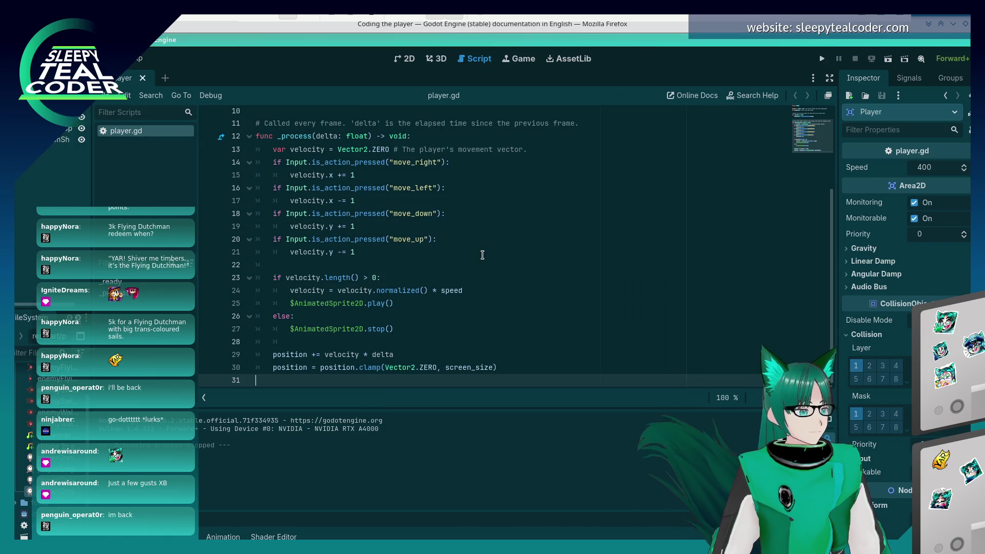
key("alt+Tab")
scroll(483, 256, "down", 3)
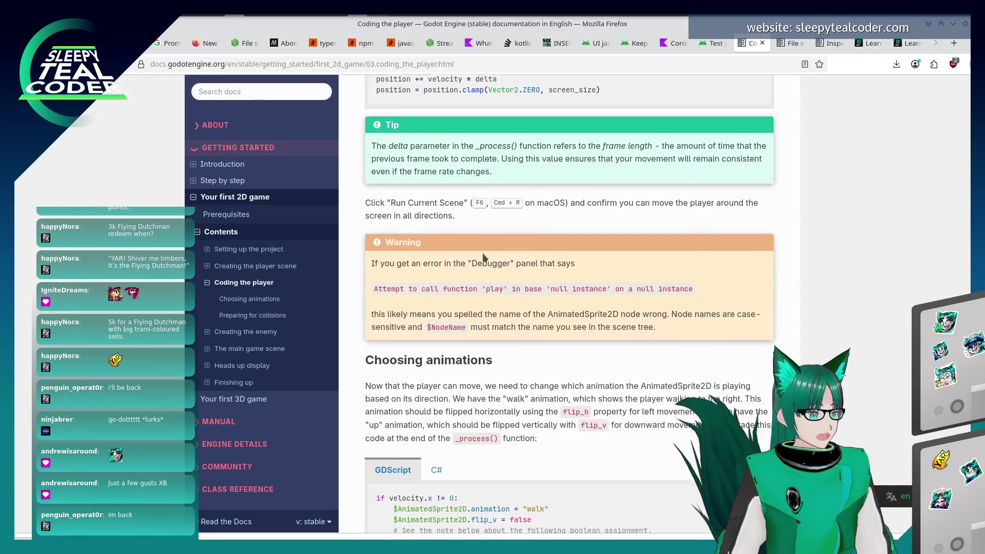
scroll(483, 257, "down", 5)
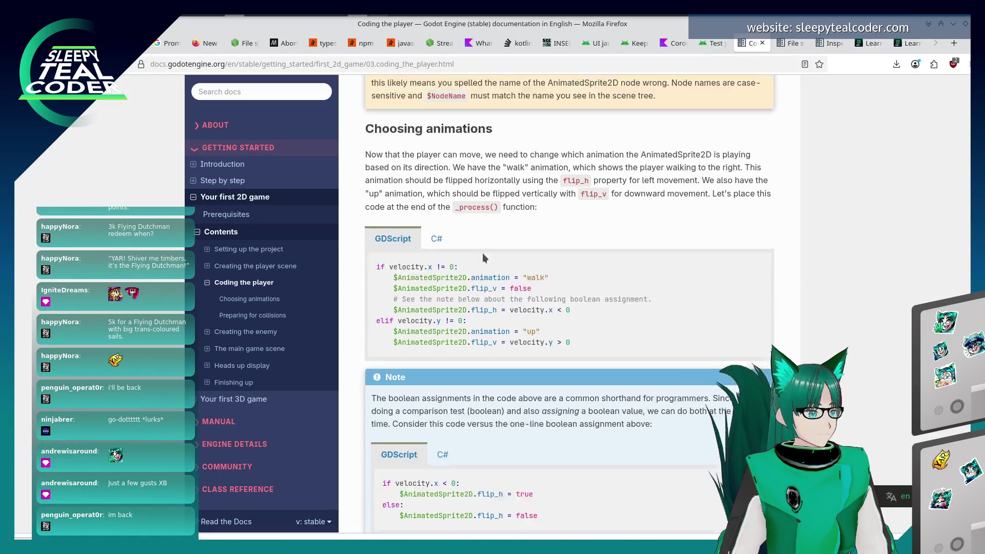
scroll(482, 253, "down", 2)
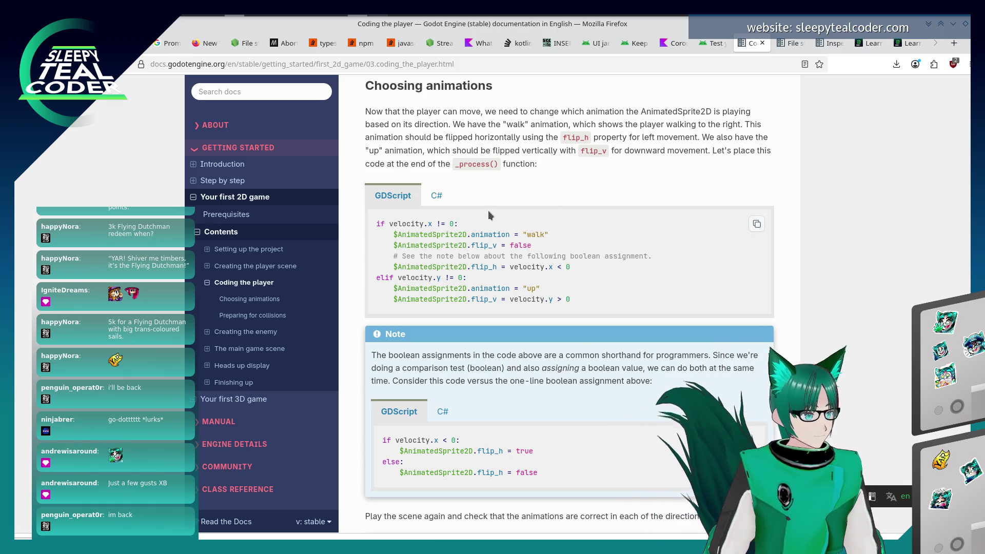
key("alt+Tab")
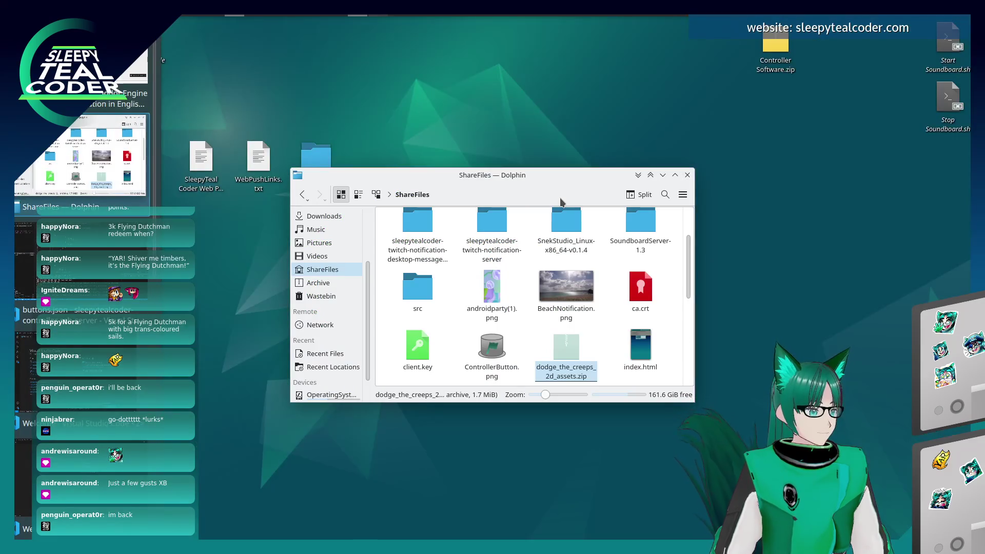
key("alt+Tab")
key("Tab")
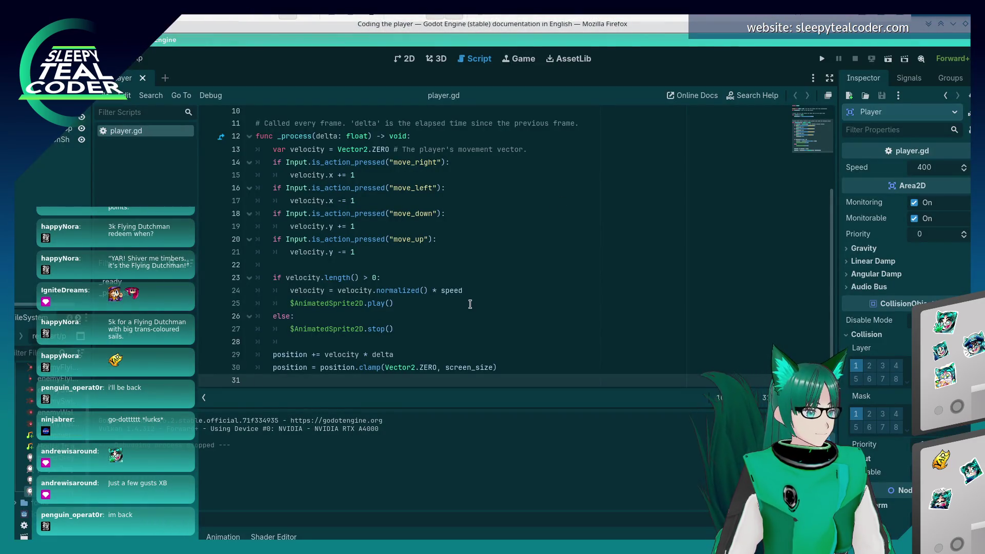
Add an if velocity.x != 0: check below the position clamp line
left_click(511, 367)
key("Return")
key("Return")
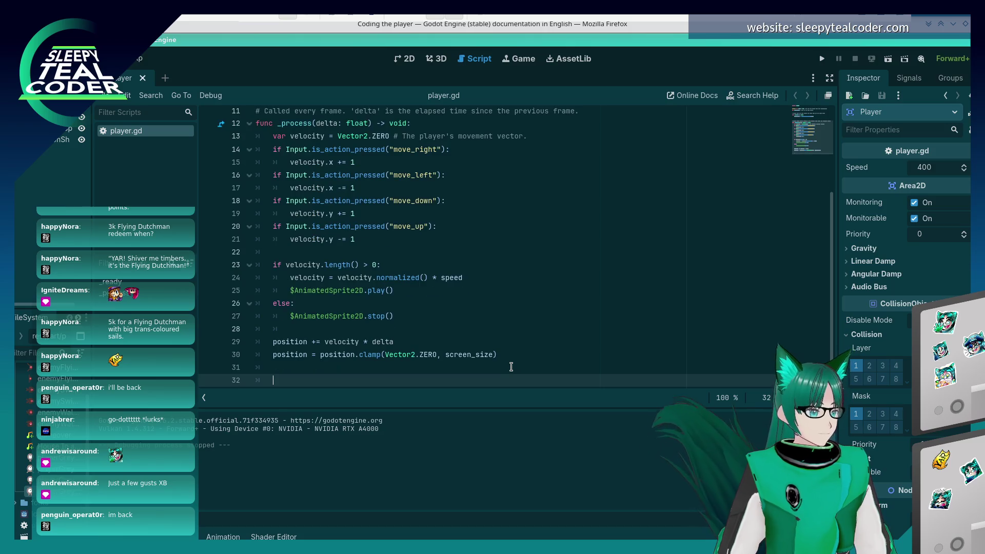
type("ifveloc")
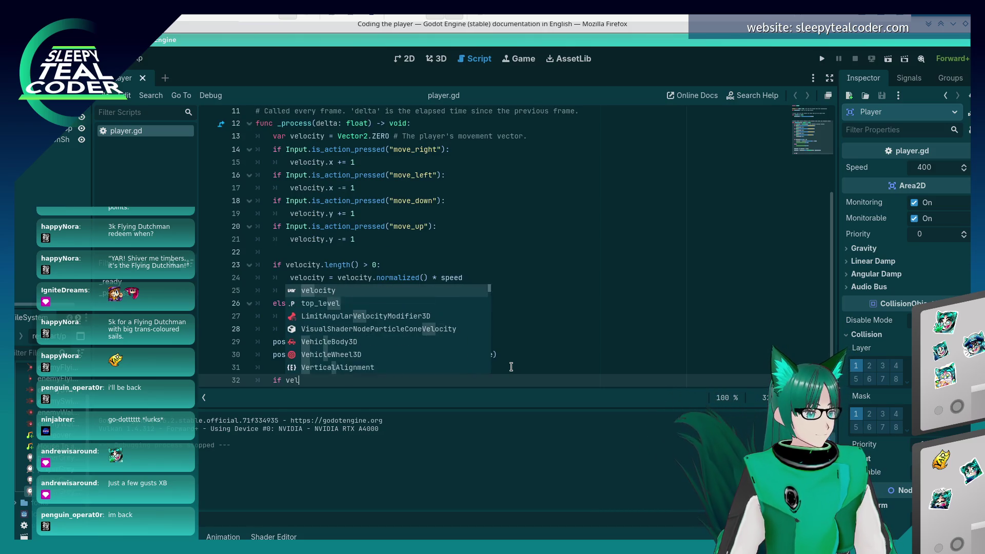
key("Return")
type(".")
key("alt+Tab")
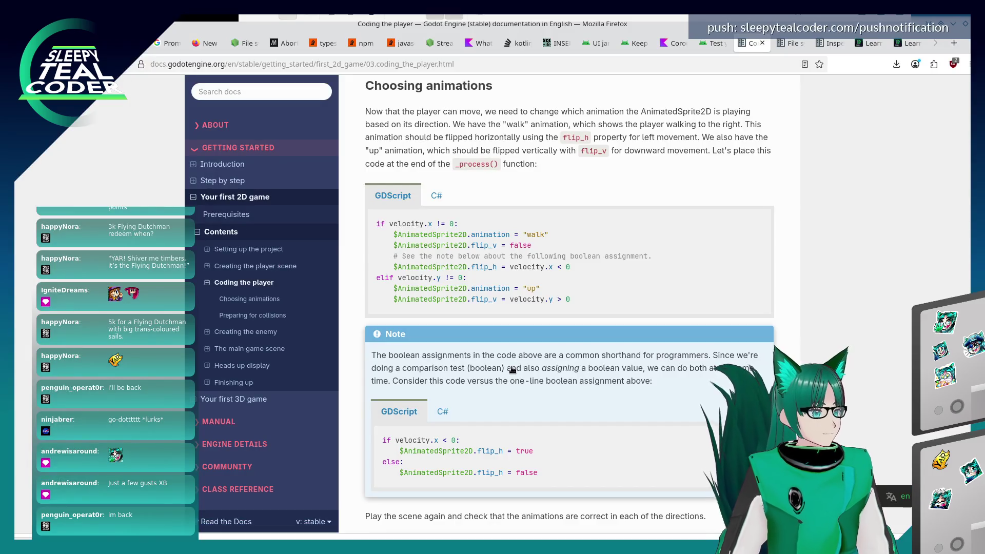
key("alt+Tab")
type("x != 0 :")
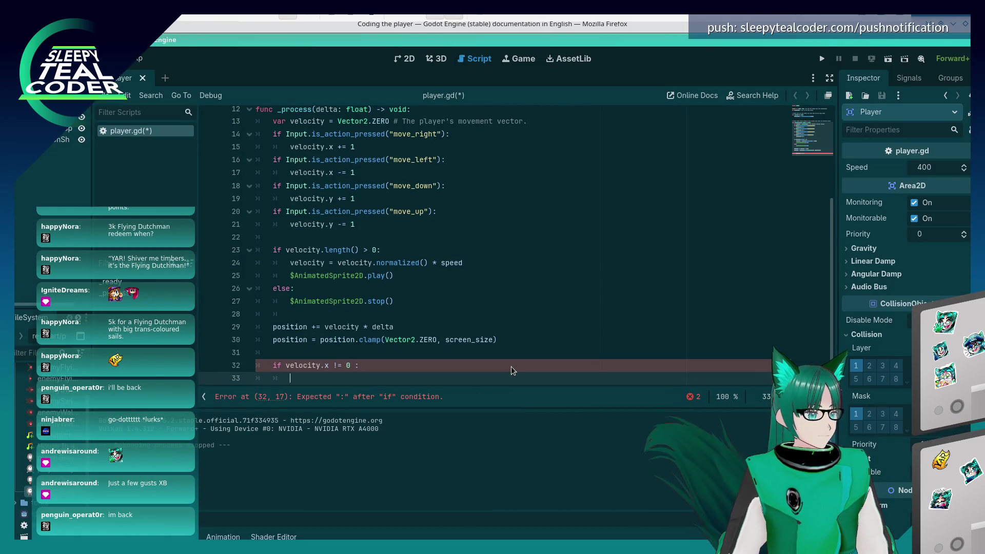
type(":")
key("Return")
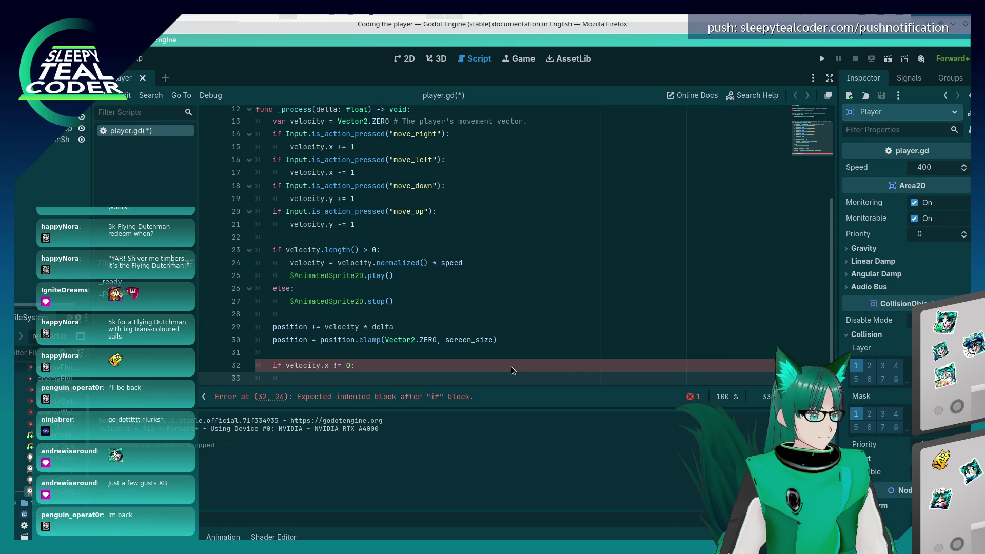
In that branch, set $AnimatedSprite2D.animation to "walk"
key("alt+Tab")
key("alt+Tab")
type("$AnimatedSprite2D.")
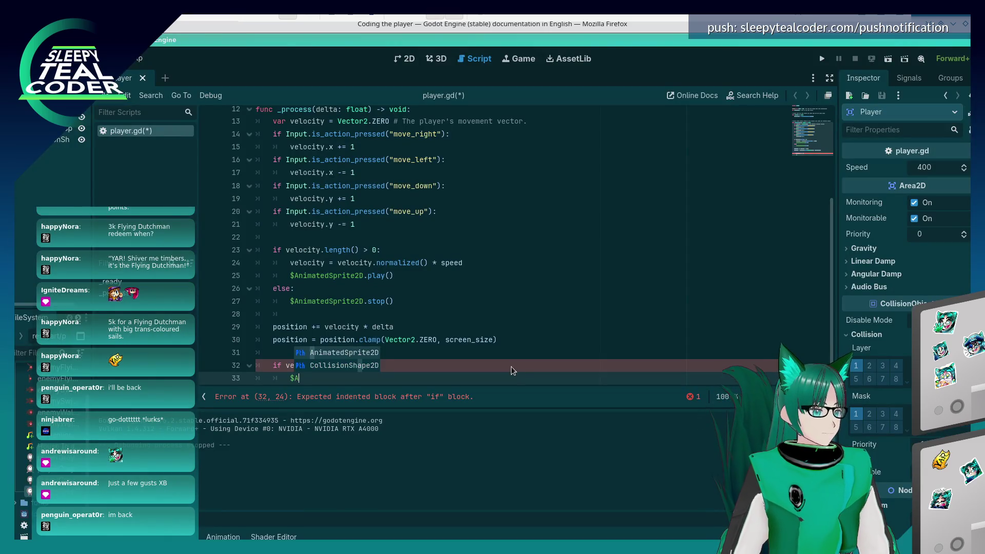
key("alt+Tab")
key("alt+Tab")
type("anima")
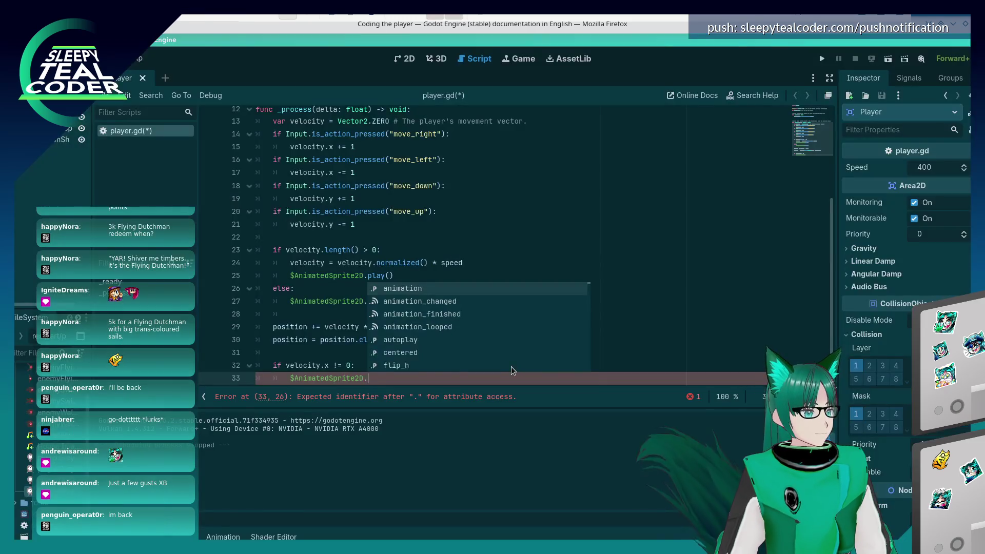
type("tion = \"walk")
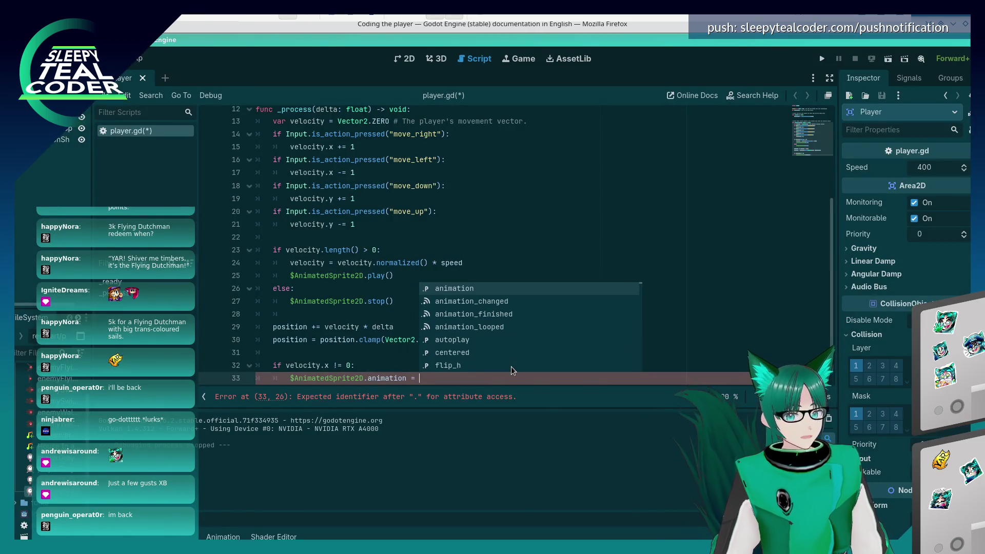
key("Return")
Add $AnimatedSprite2D.flip_v = false on the next line
key("alt+Tab")
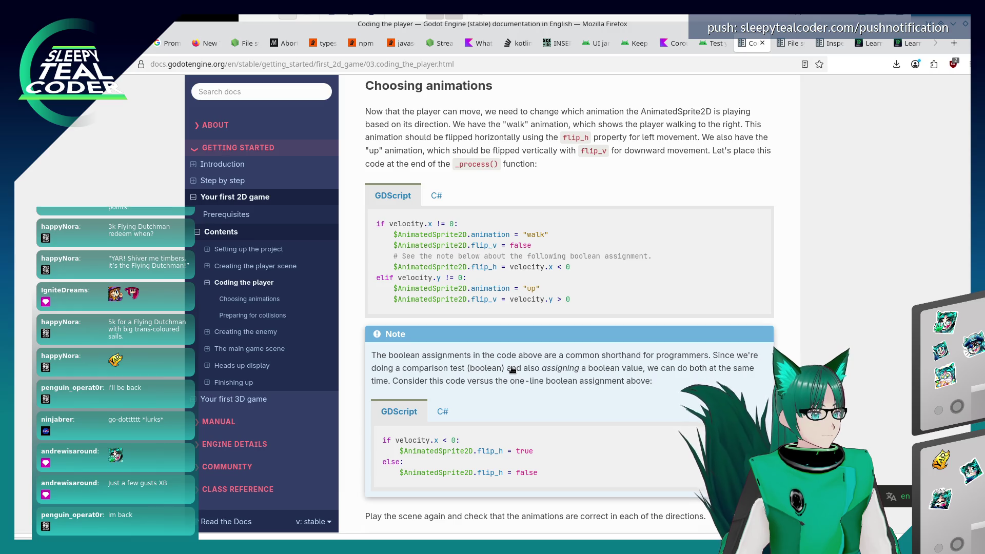
key("alt+Tab")
type("$A")
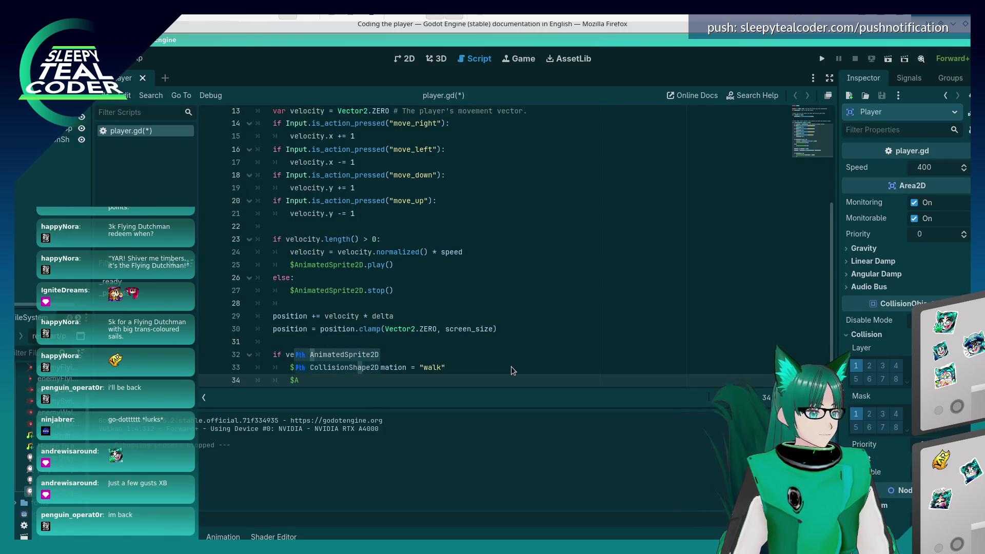
key("Return")
type(".fl")
key("Down")
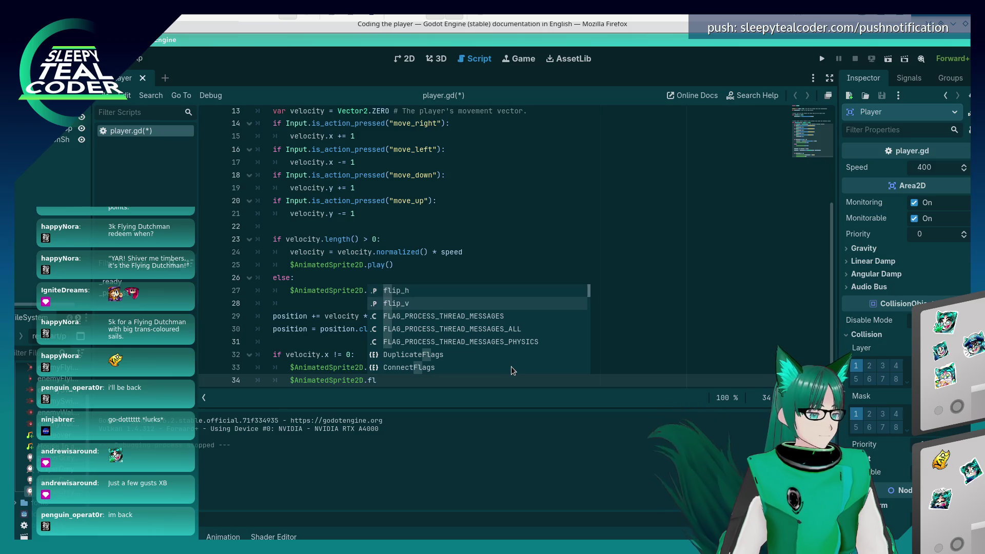
key("Return")
type("= false")
key("Return")
Add $AnimatedSprite2D.flip_h = velocity.x < 0
key("alt+Tab")
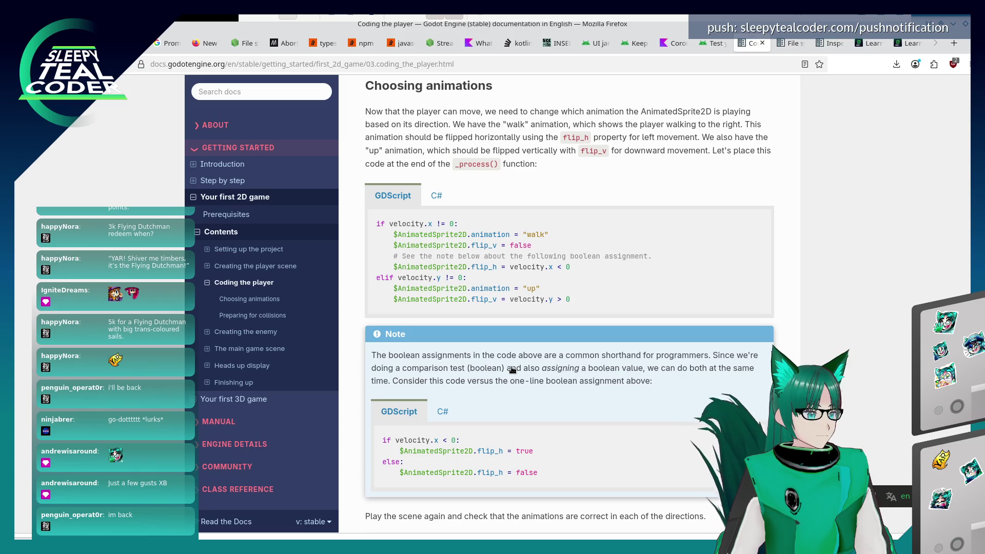
key("alt+Tab")
type("$Animate")
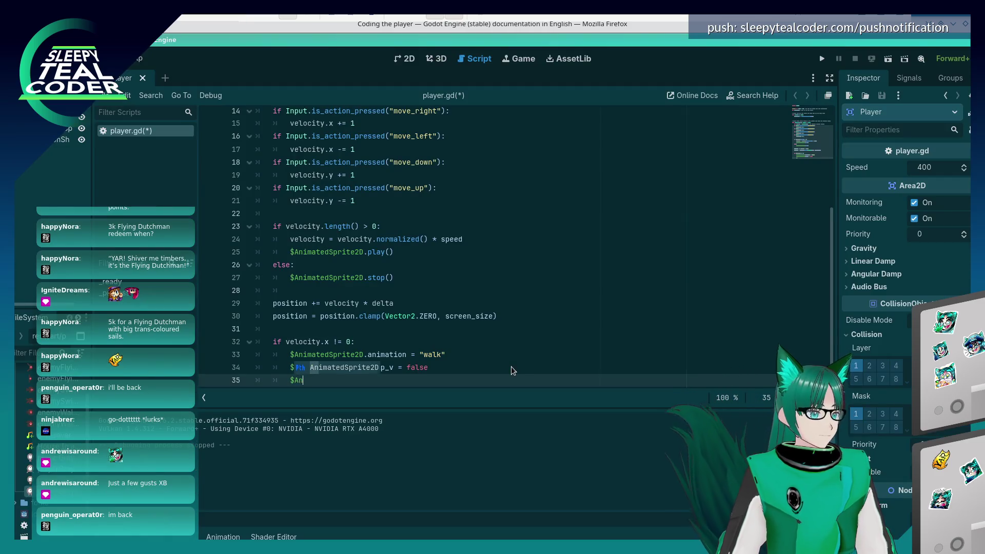
key("Return")
type(".flip_h =")
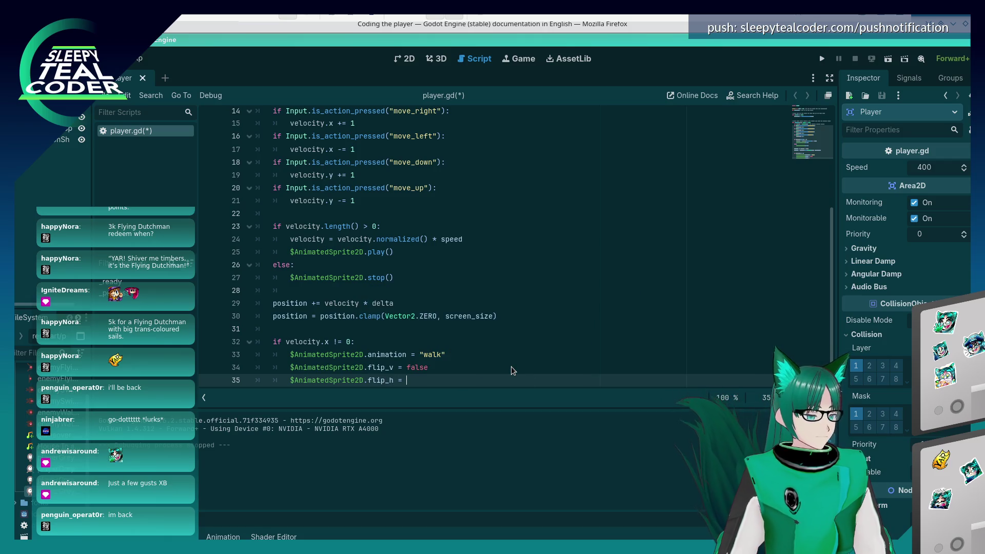
key("alt+Tab")
key("alt+Tab")
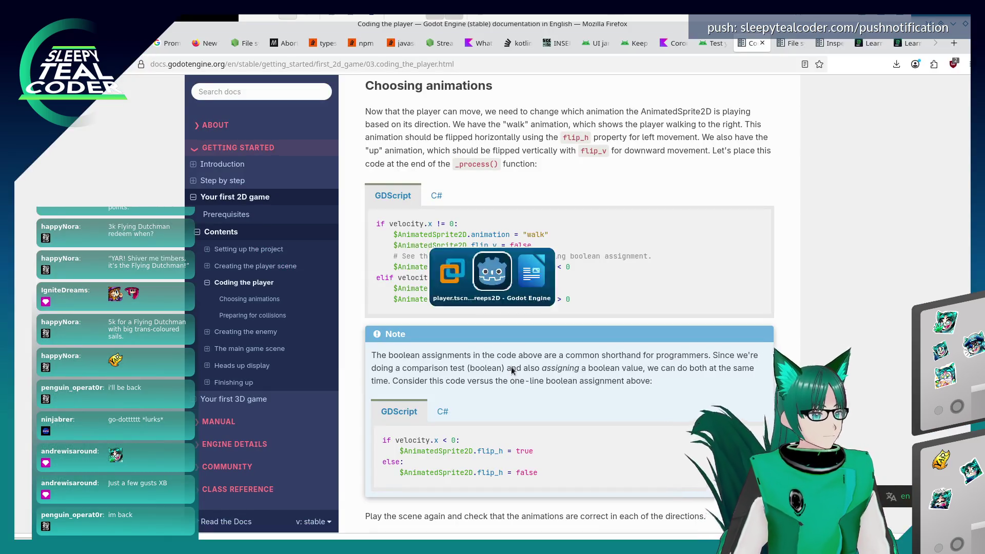
type("vel")
key("Return")
type(".x ")
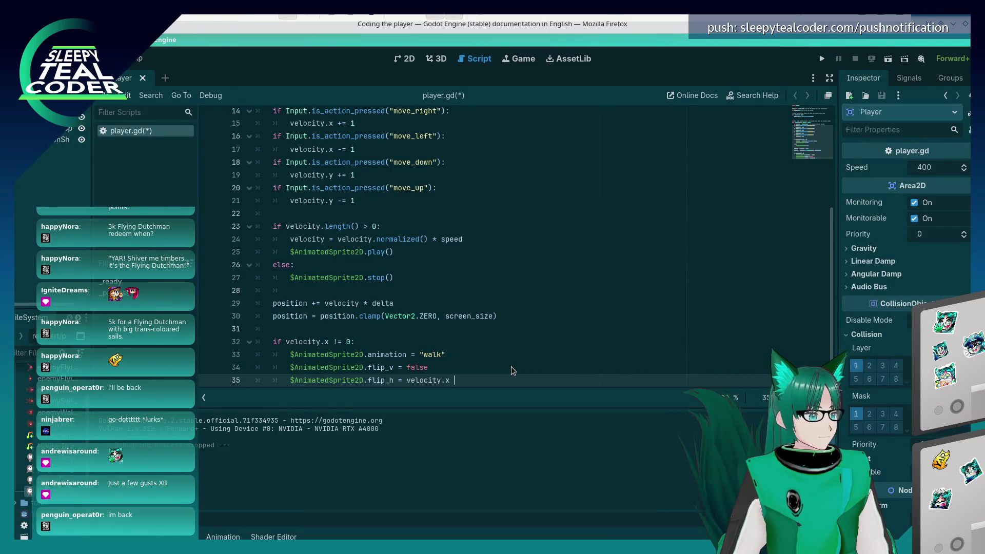
type("< 0")
Begin an elif velocity.y line beneath the walk branch
key("alt+Tab")
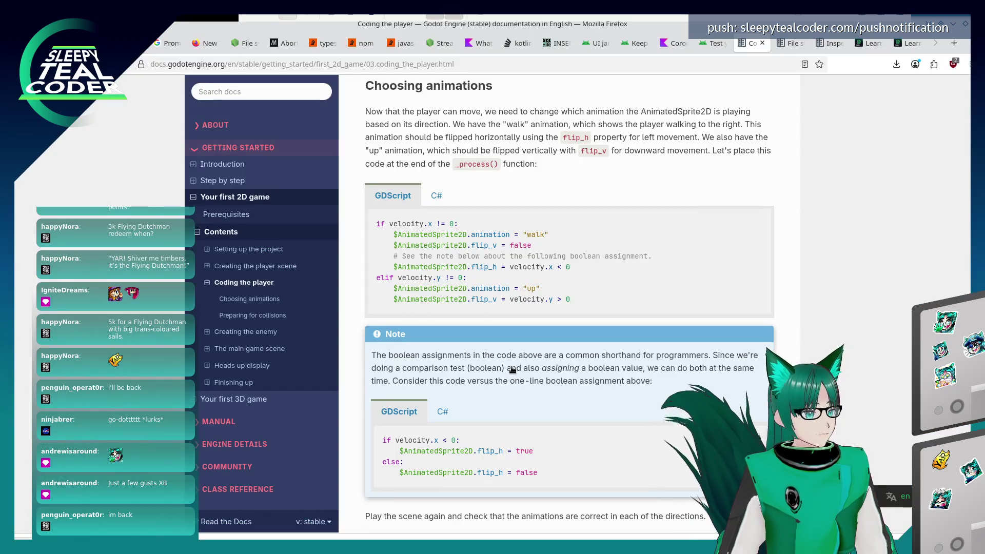
key("alt+Tab")
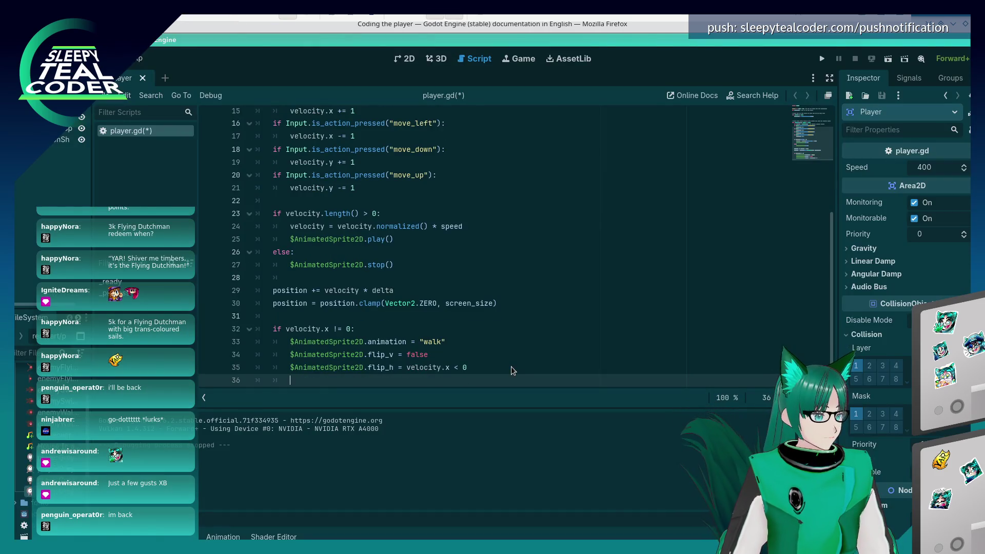
type("lse")
key("alt+Tab")
key("alt+Tab")
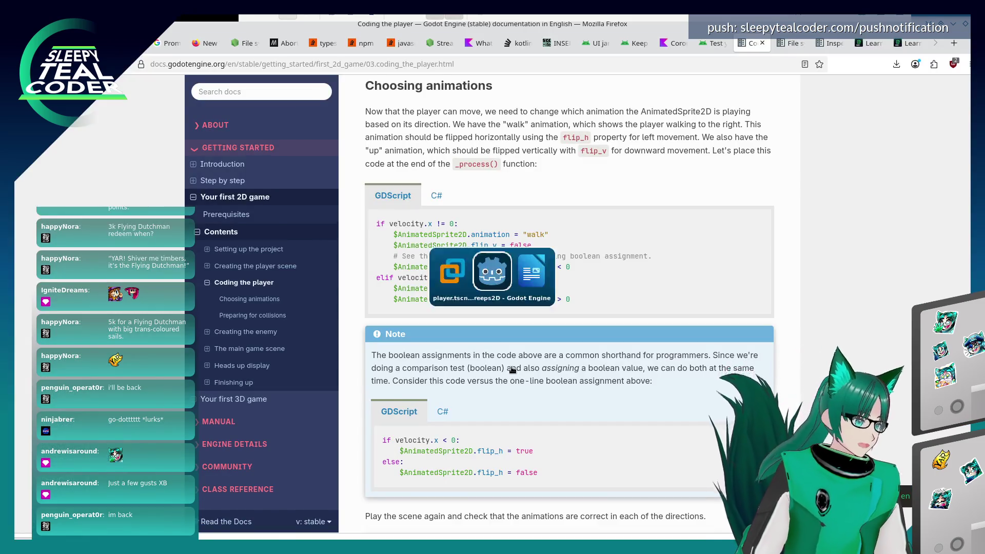
key("alt+Tab")
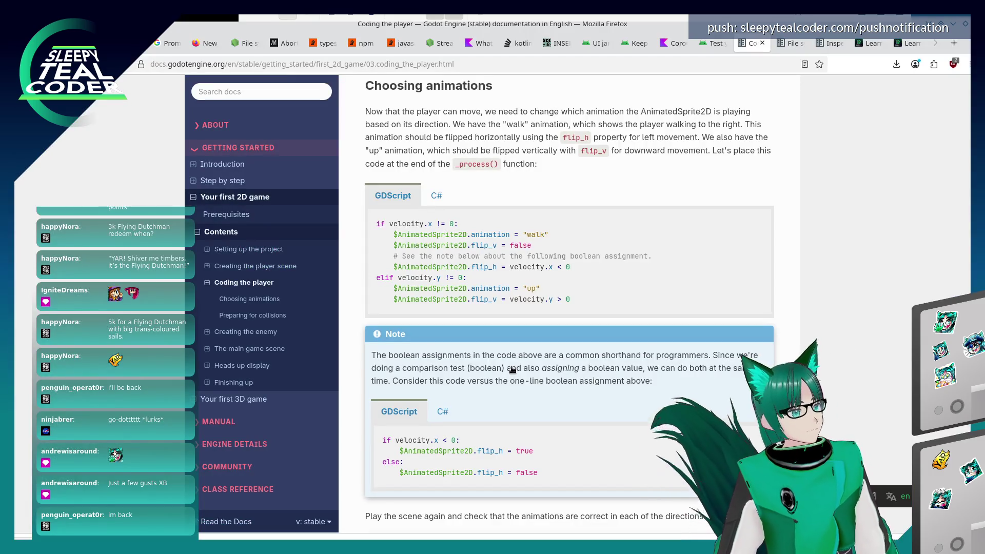
key("alt+Tab")
type("elif velo")
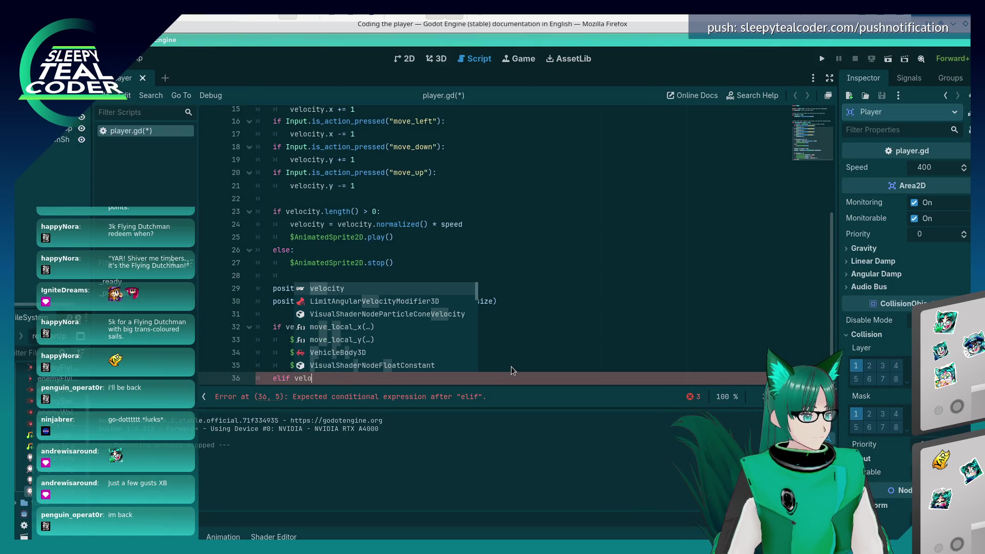
type("city.y")
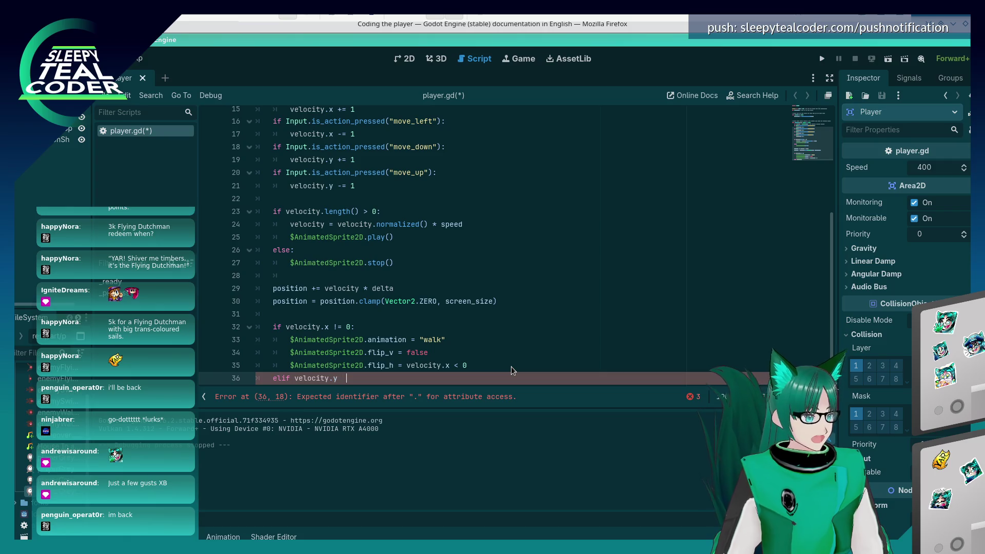
Make the elif branch set $AnimatedSprite2D.animation to "up"
key("alt+Tab")
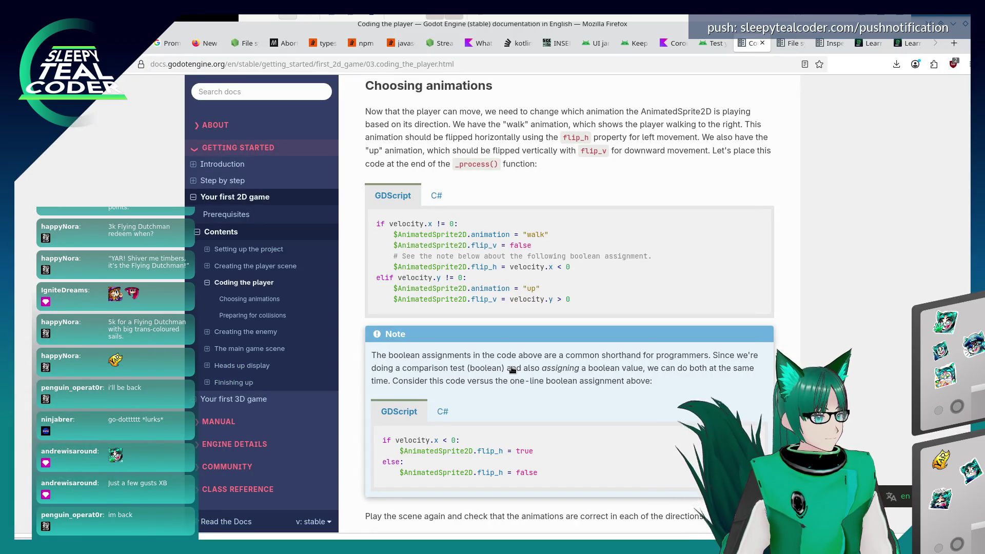
key("alt+Tab")
type("$A")
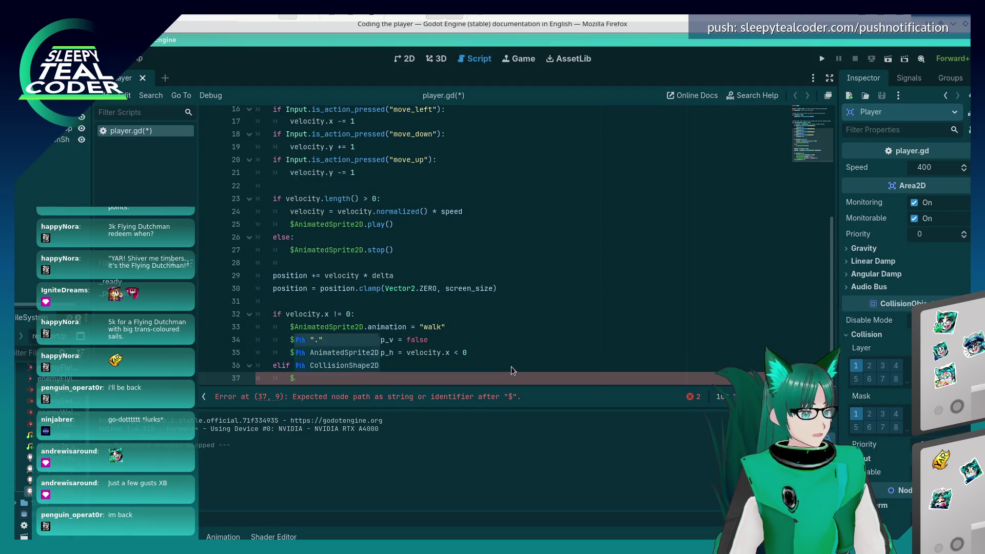
key("Return")
type(".anim")
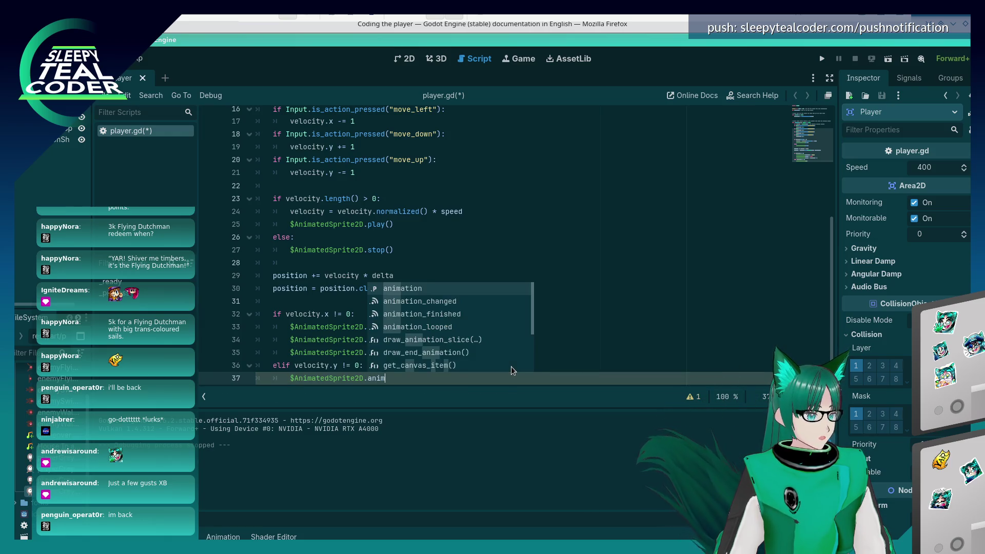
type("ation = \"up\"")
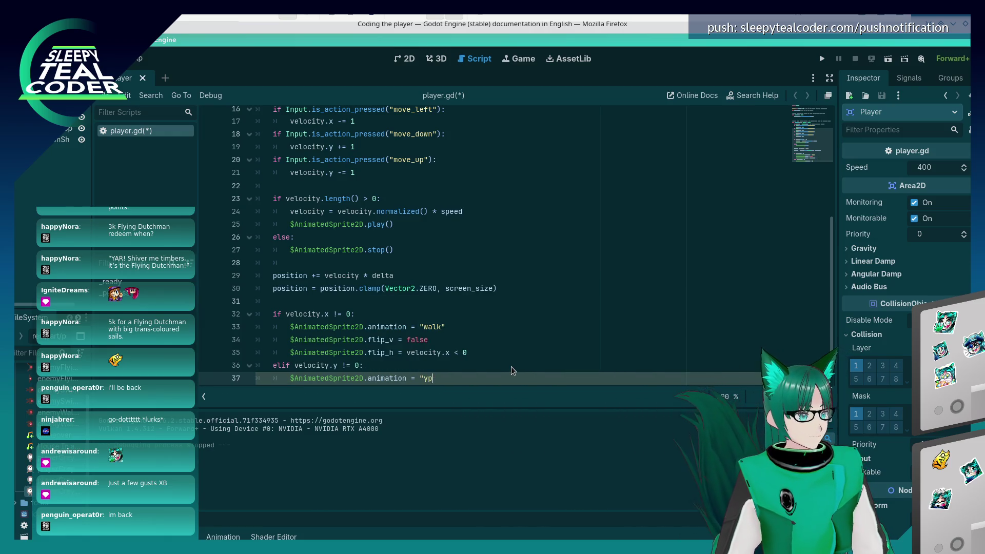
key("Return")
Add $AnimatedSprite2D.flip_v = velocity.y > 0 below the up animation line
key("alt+Tab")
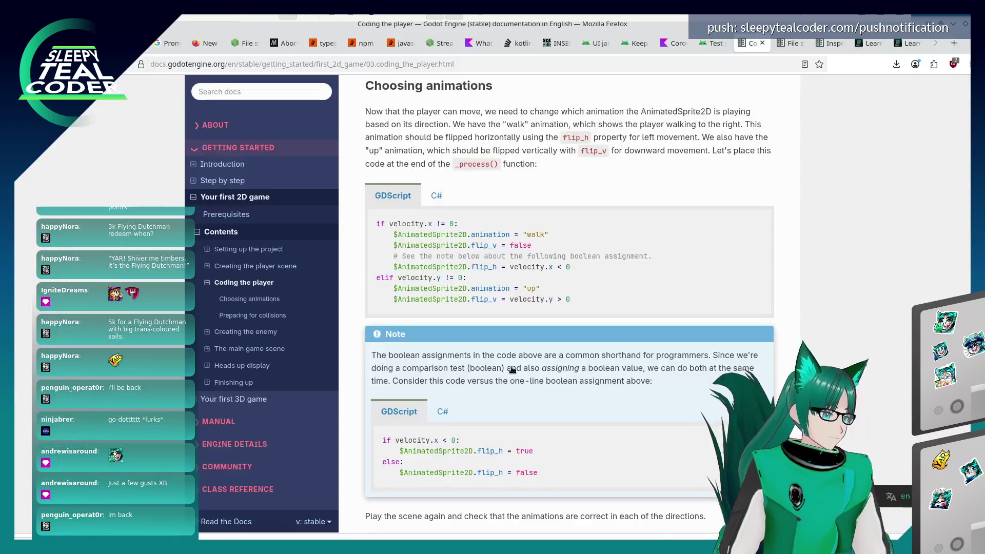
key("alt+Tab")
type("$AnimatedSpr")
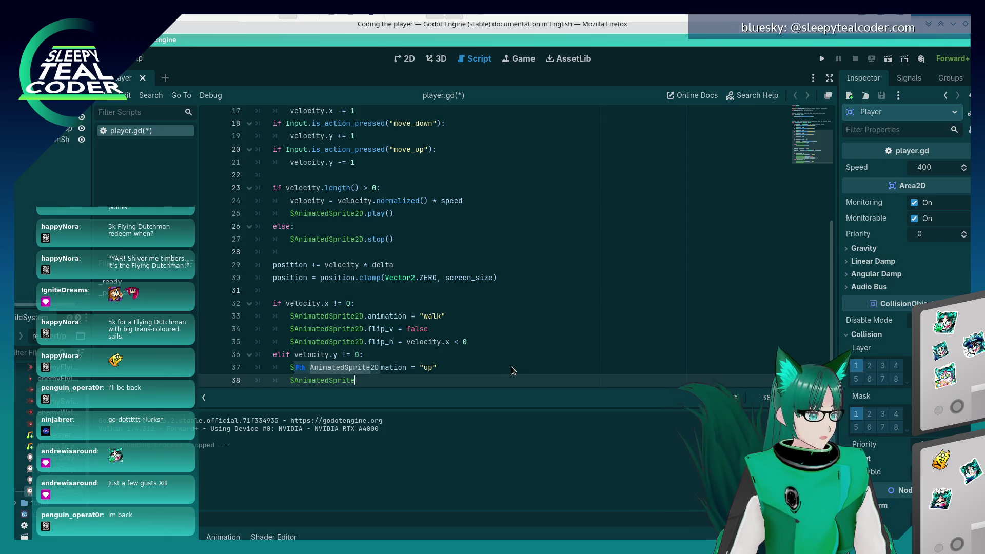
key("Return")
type(".")
key("alt+Tab")
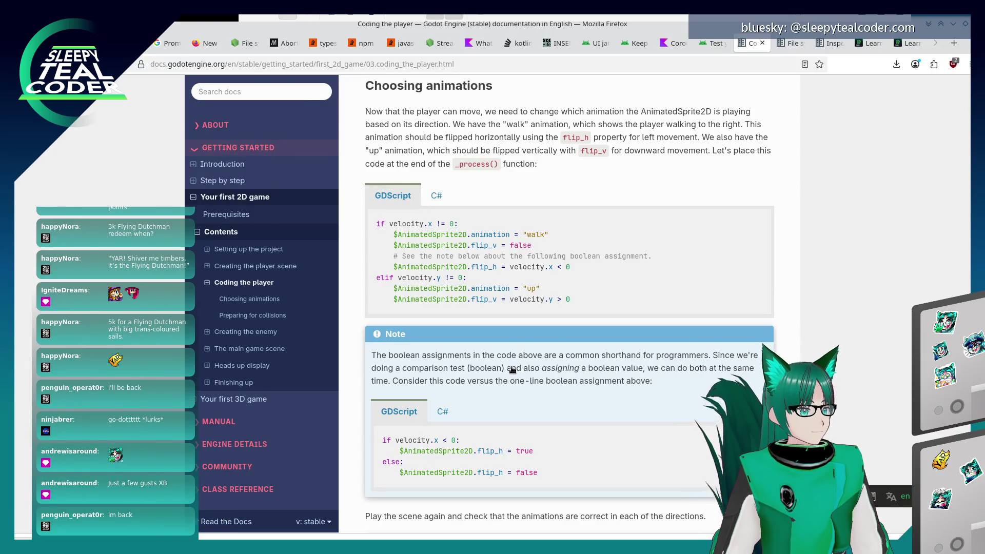
key("alt+Tab")
type("flig")
key("BackSpace")
key("BackSpace")
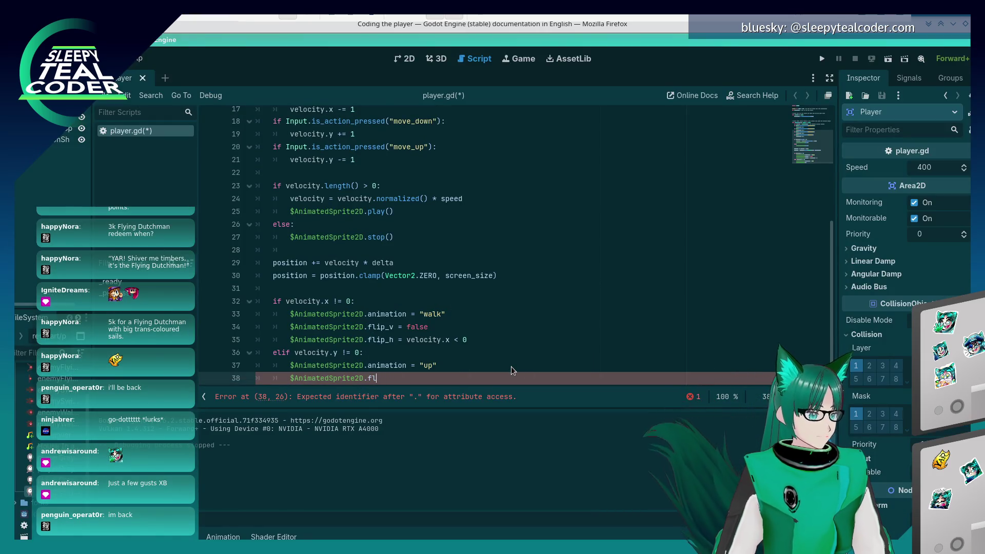
type("p_")
key("alt+Tab")
key("alt+Tab")
type("v = ve")
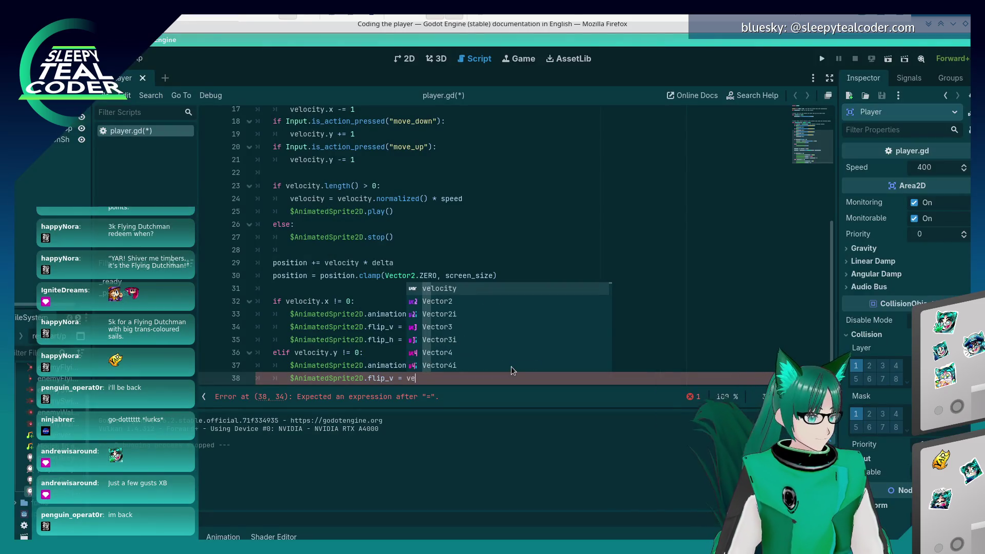
key("Return")
key("alt+Tab")
key("alt+Tab")
type("y > 0")
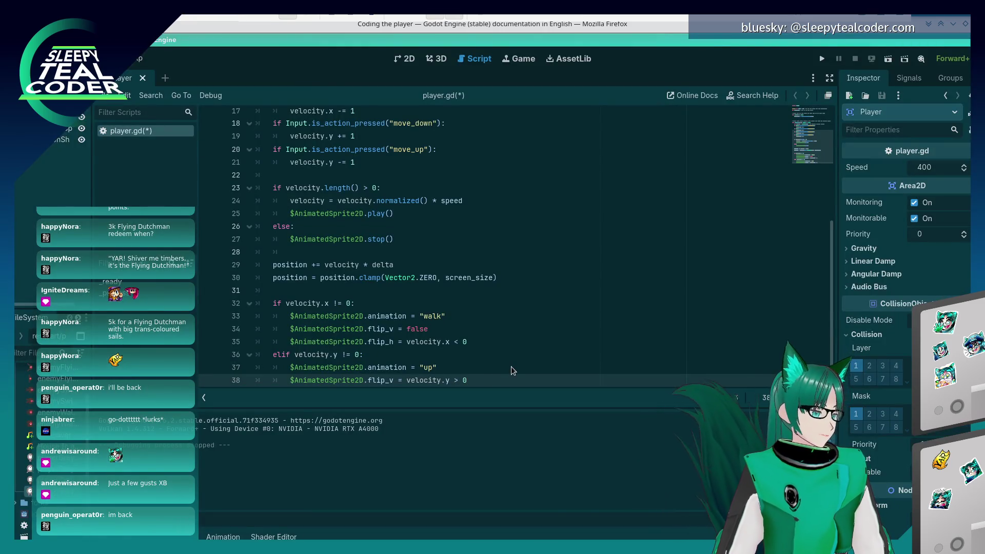
key("alt+Tab")
scroll(516, 372, "down", 1)
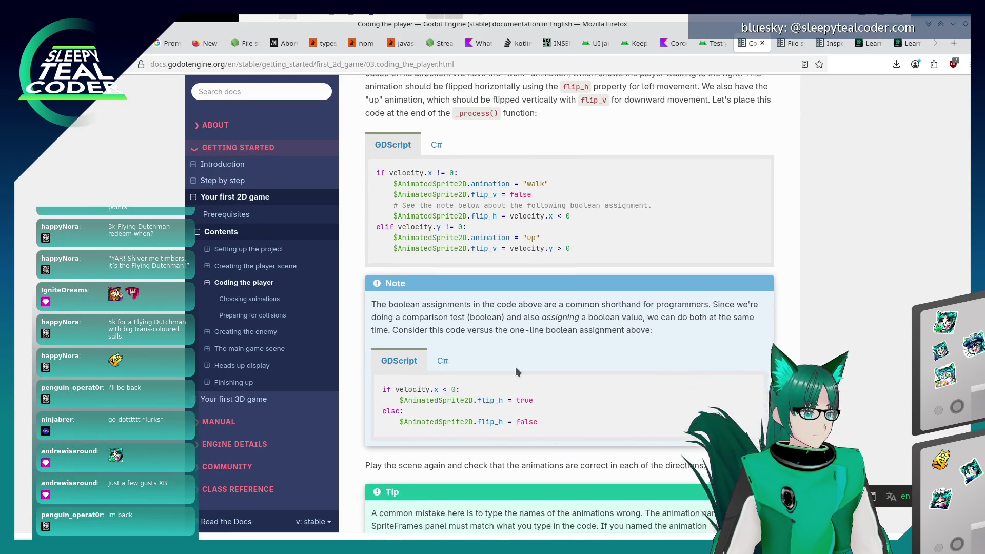
Read the docs down to the hide() step, then return to Godot and launch the game with F6
scroll(515, 367, "down", 2)
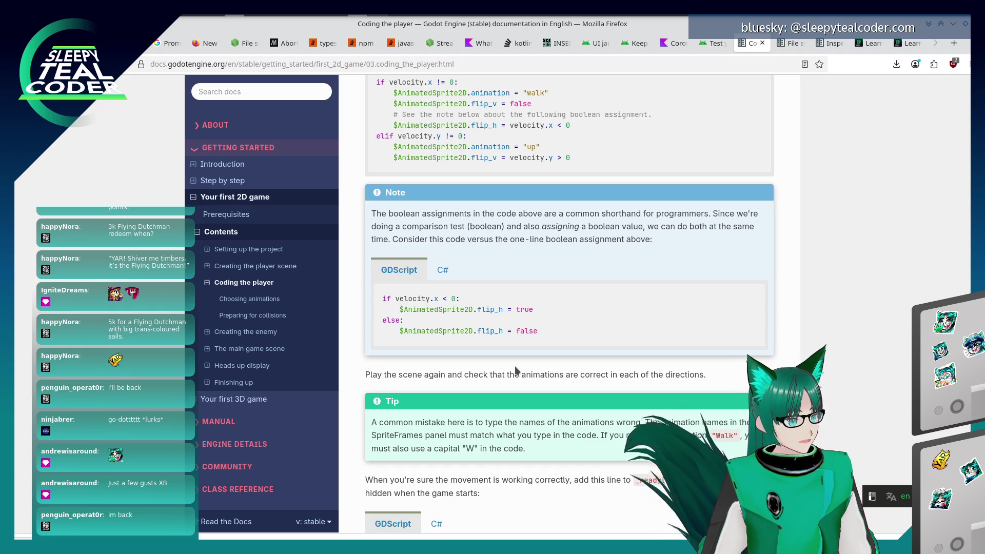
scroll(516, 370, "down", 3)
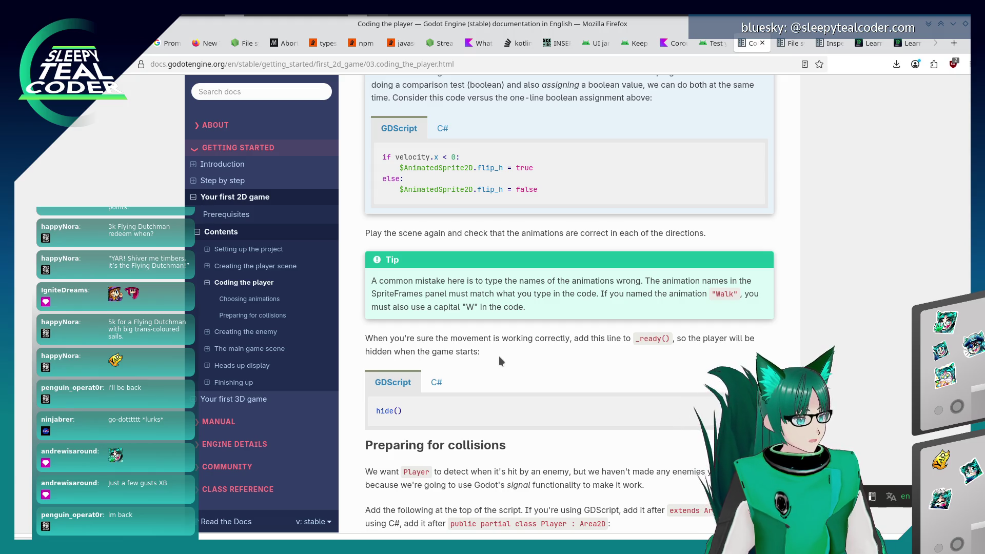
key("alt+Tab")
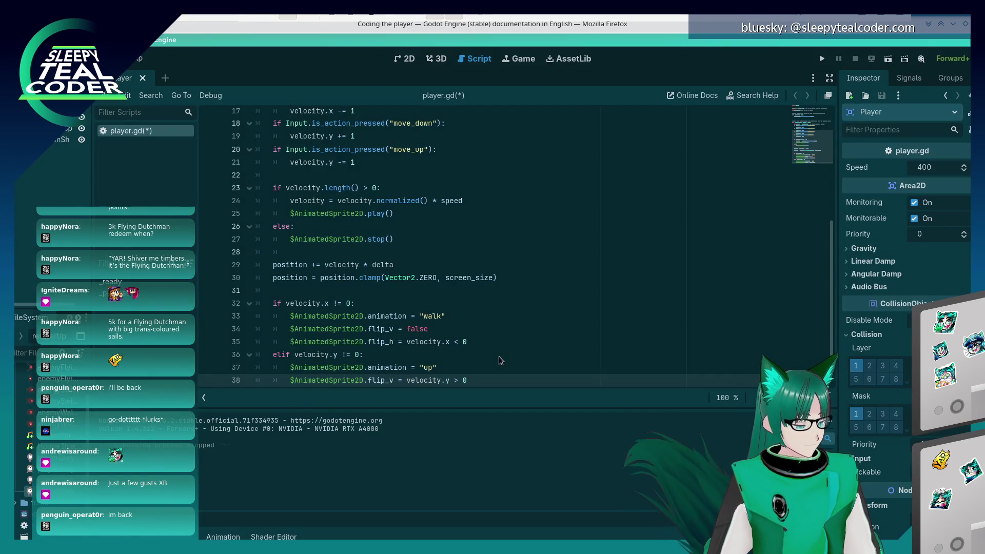
key("F6")
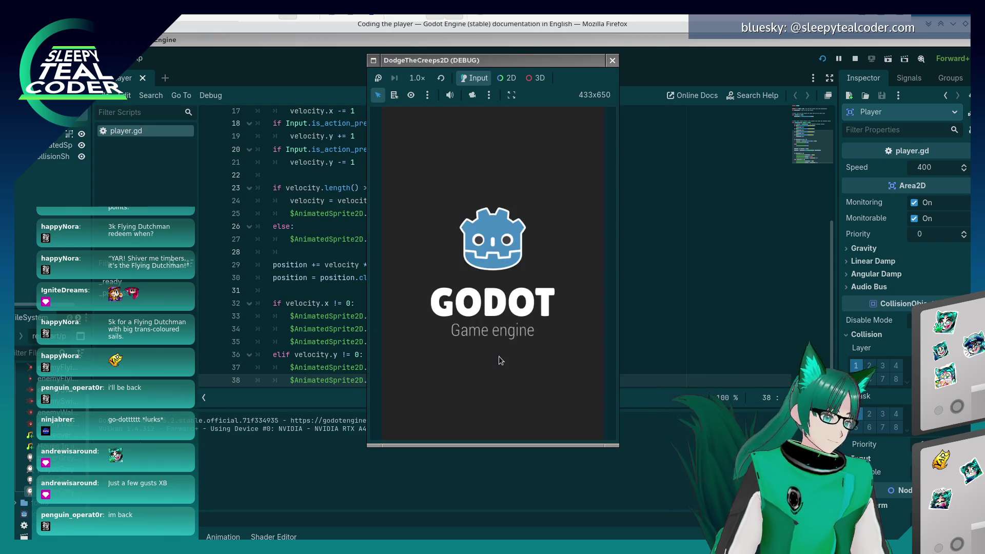
Drive the player up, down, left, right and diagonally to check animations, then stop the game with F8
key("Left")
key("Up")
key("Right")
key("Down")
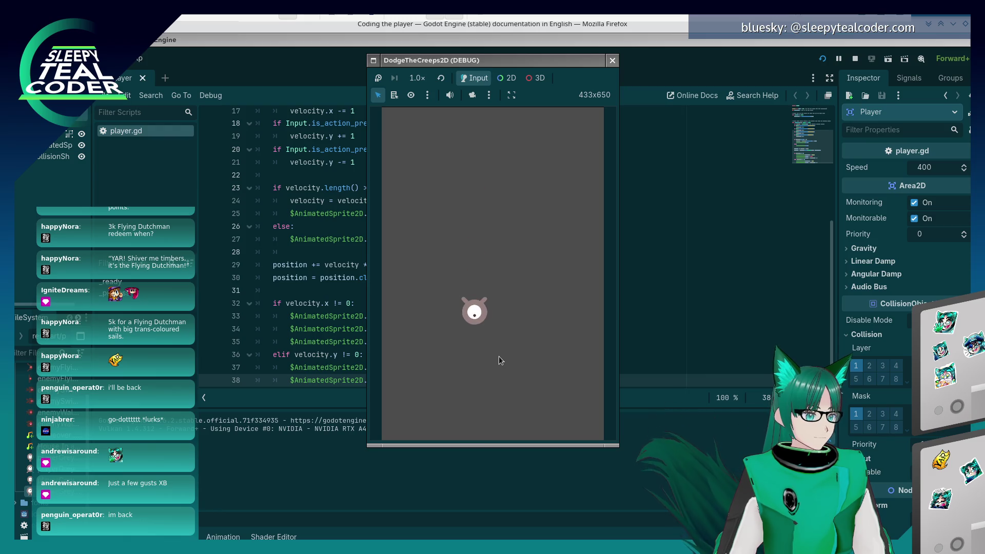
key("Up")
key("Left")
key("Right")
key("Left")
key("Right")
key("Up")
key("Down")
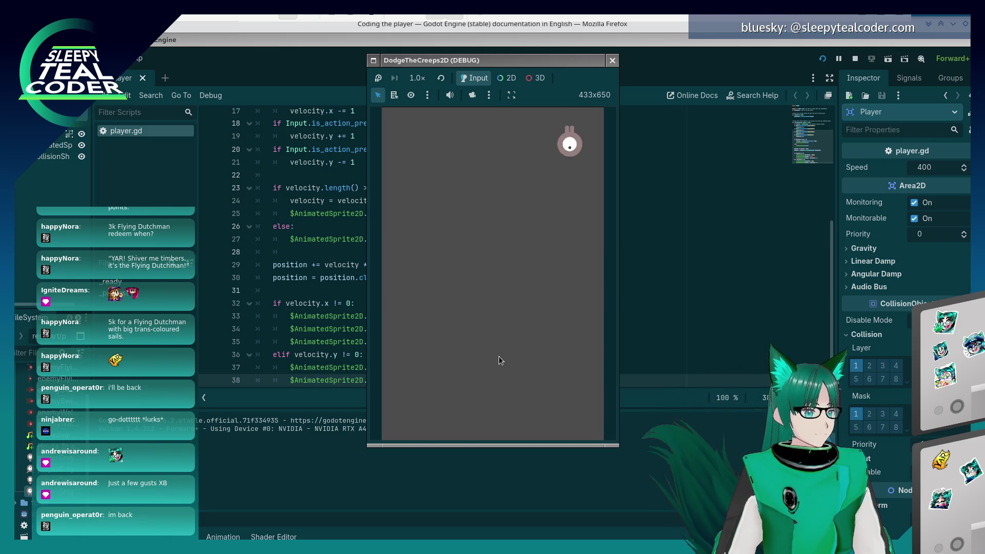
key("Left")
key("Up")
key("Left")
key("Down")
key("Right")
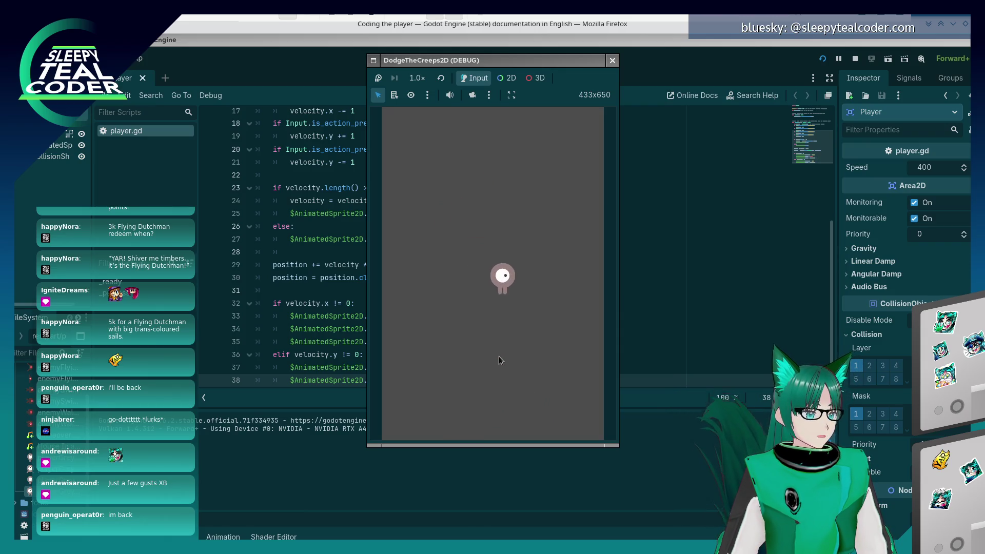
key("Left")
key("Up")
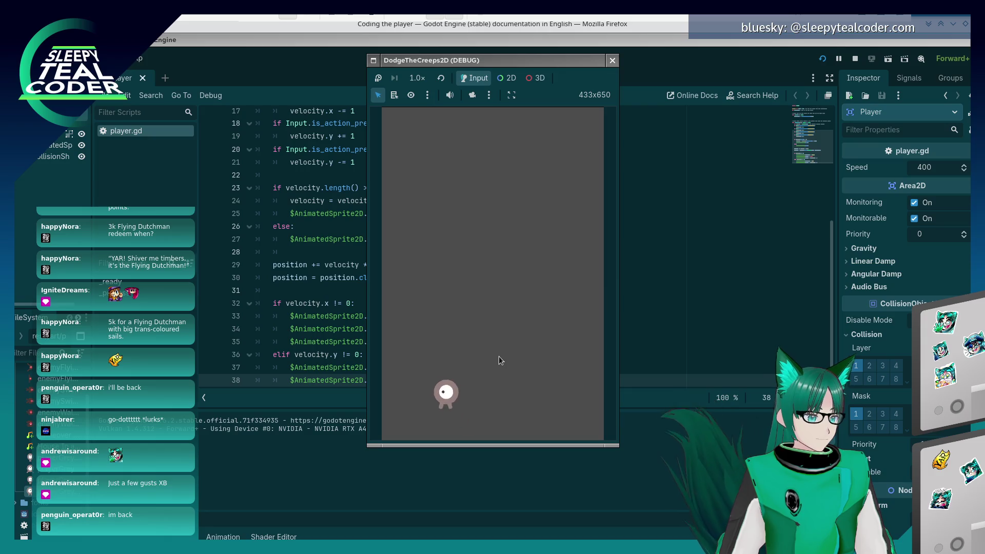
key("Right")
key("Left")
key("Down")
key("Right")
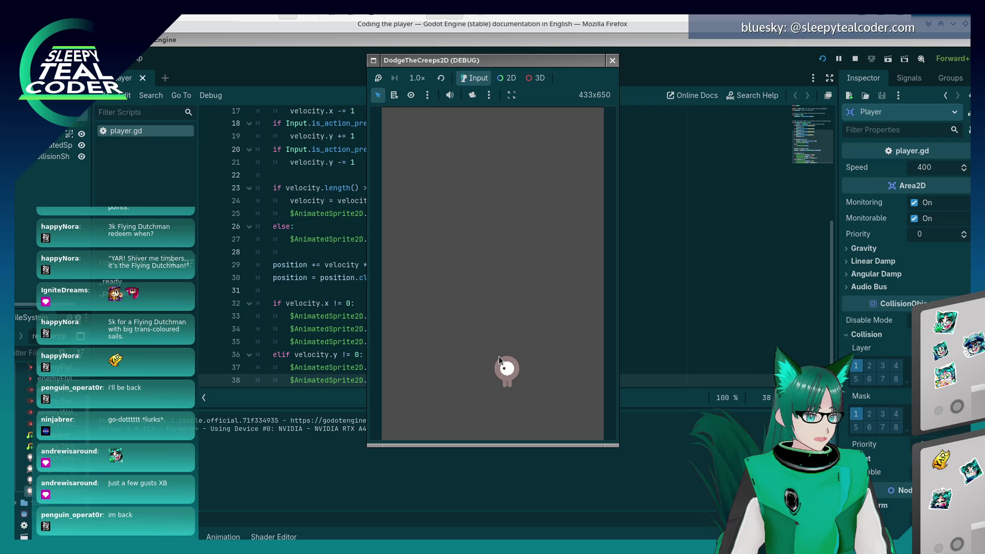
key("F8")
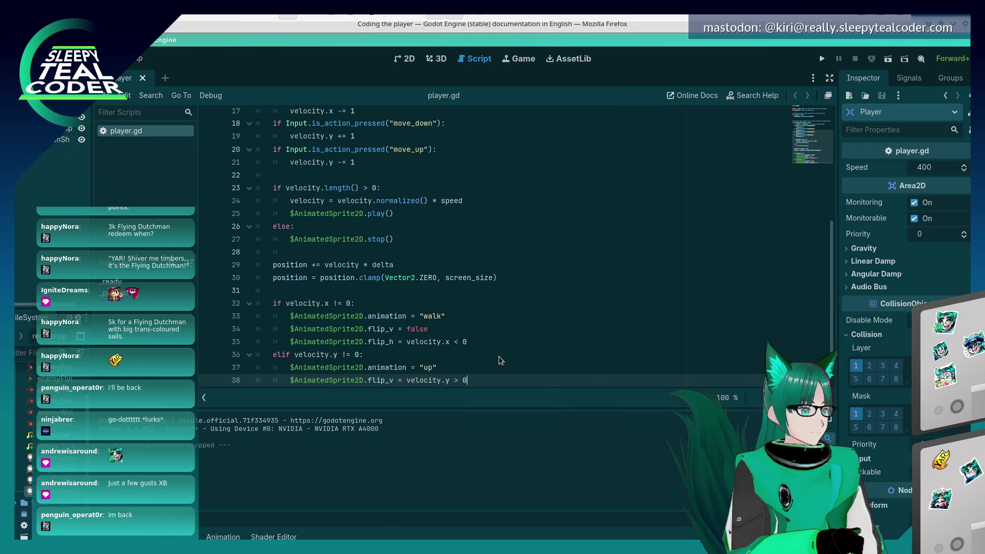
Read the tutorial down to Preparing for collisions, then put the cursor after the screen_size line in player.gd
key("alt+Tab")
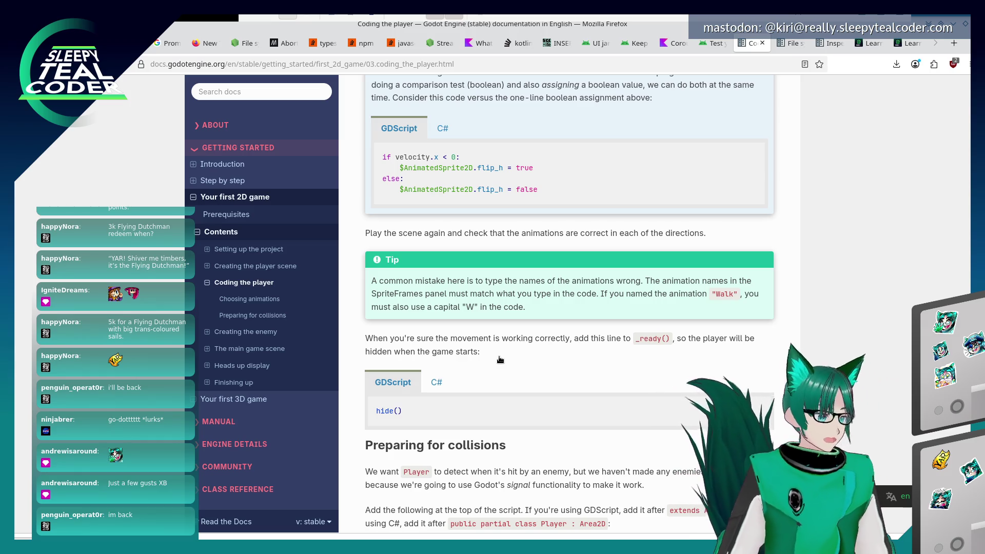
key("alt+Tab")
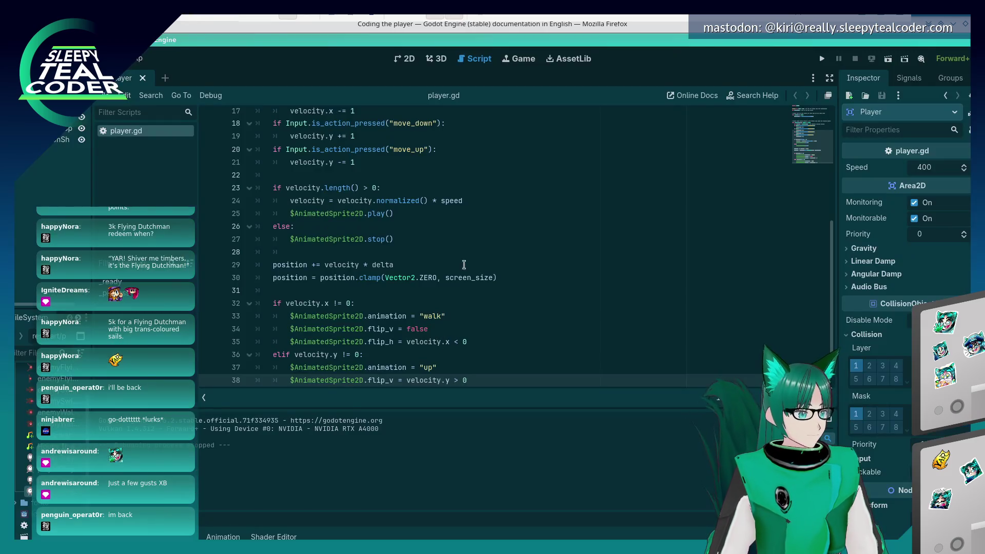
key("alt+Tab")
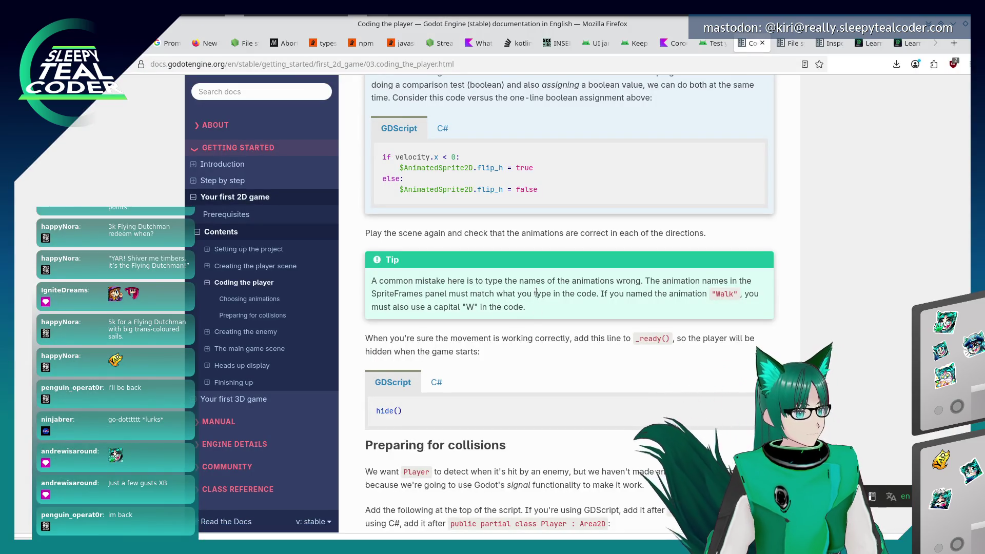
scroll(532, 277, "down", 3)
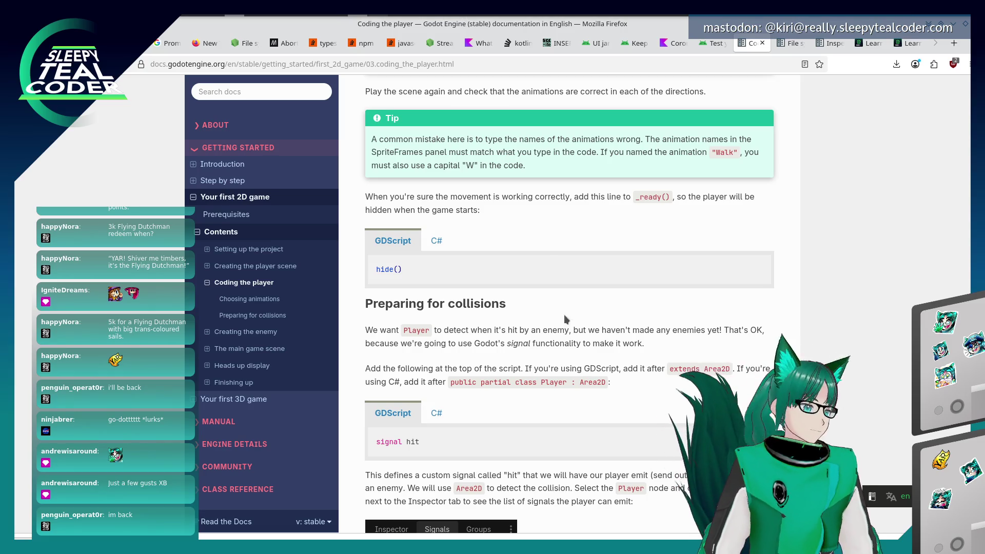
key("alt+Tab")
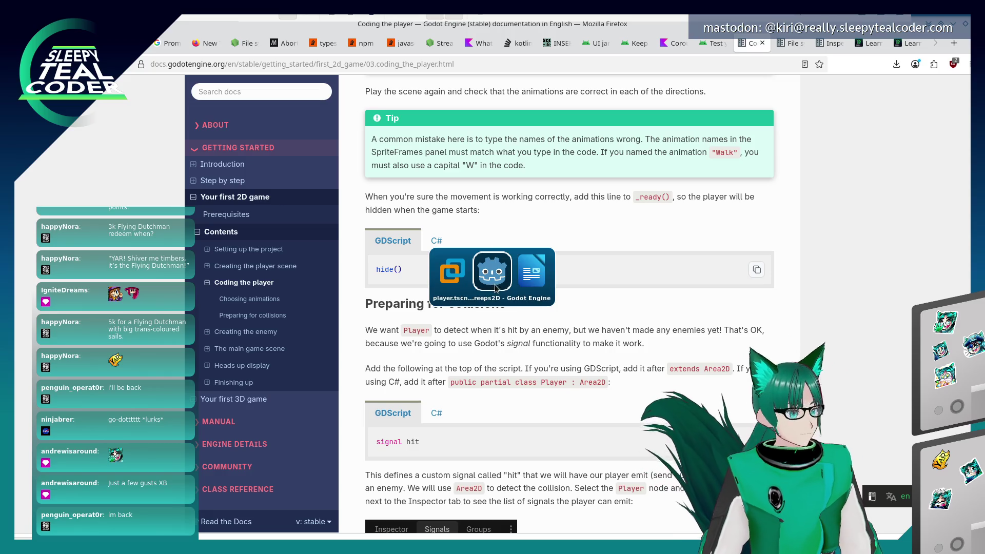
scroll(491, 277, "up", 5)
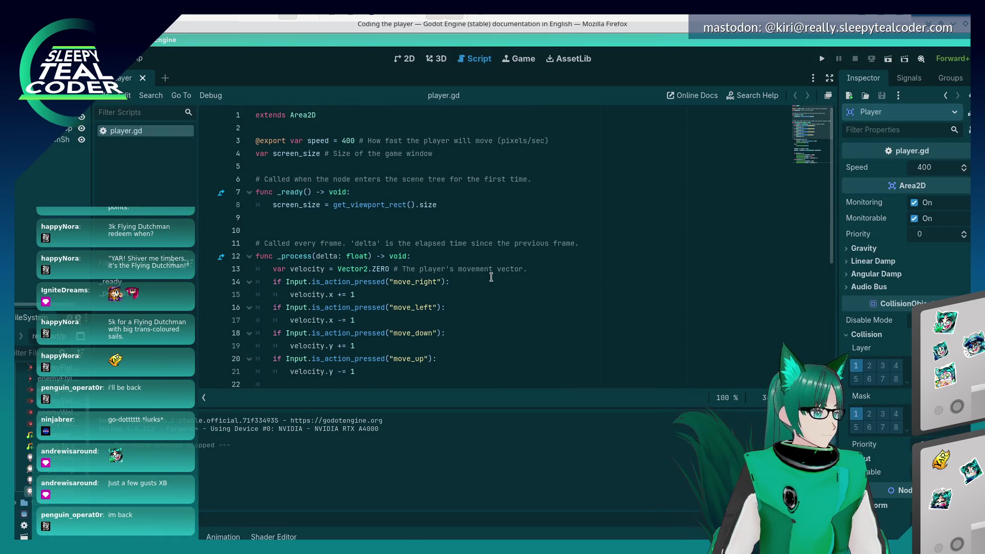
left_click(469, 208)
Add a hide() call below screen_size in _ready(), then scroll on through the tutorial
key("alt+Tab")
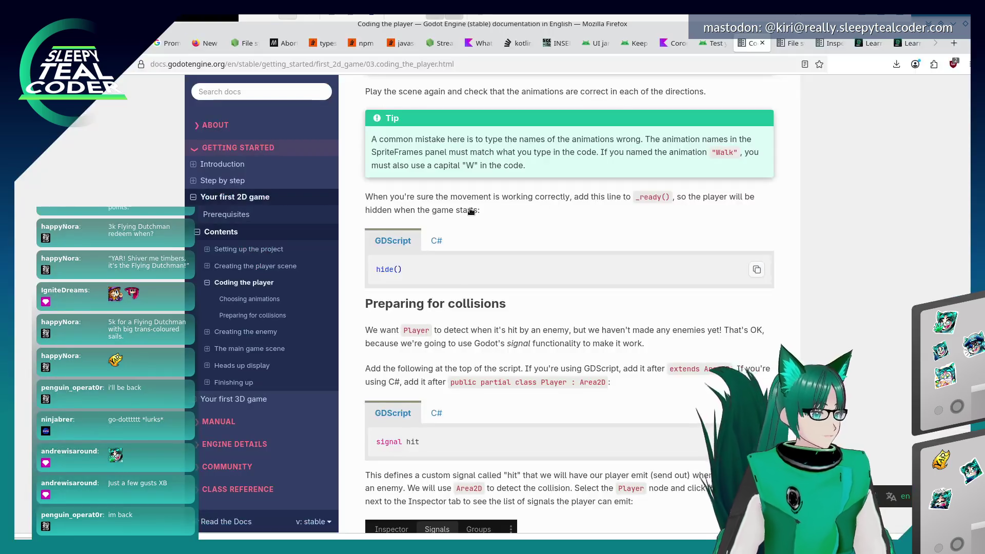
key("alt+Tab")
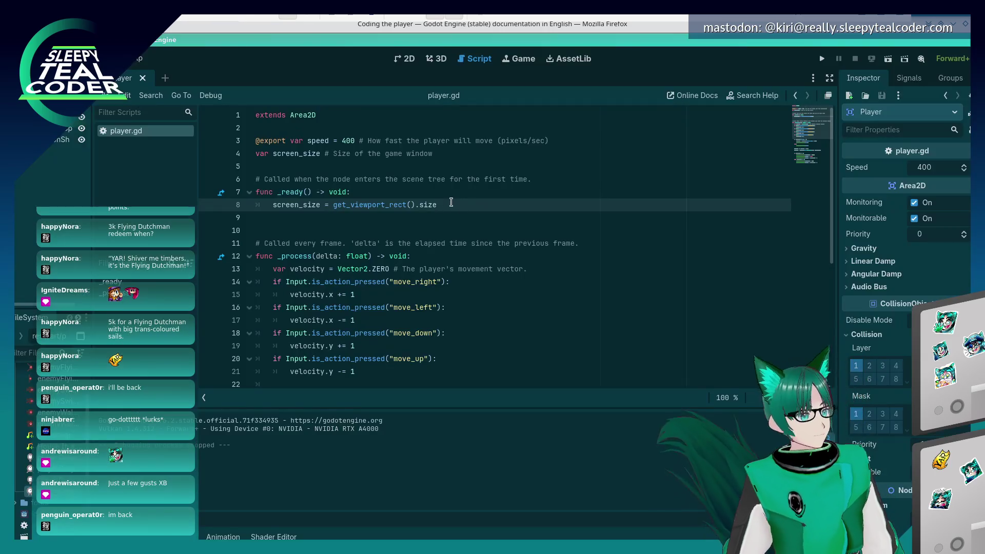
key("Return")
type("hidee")
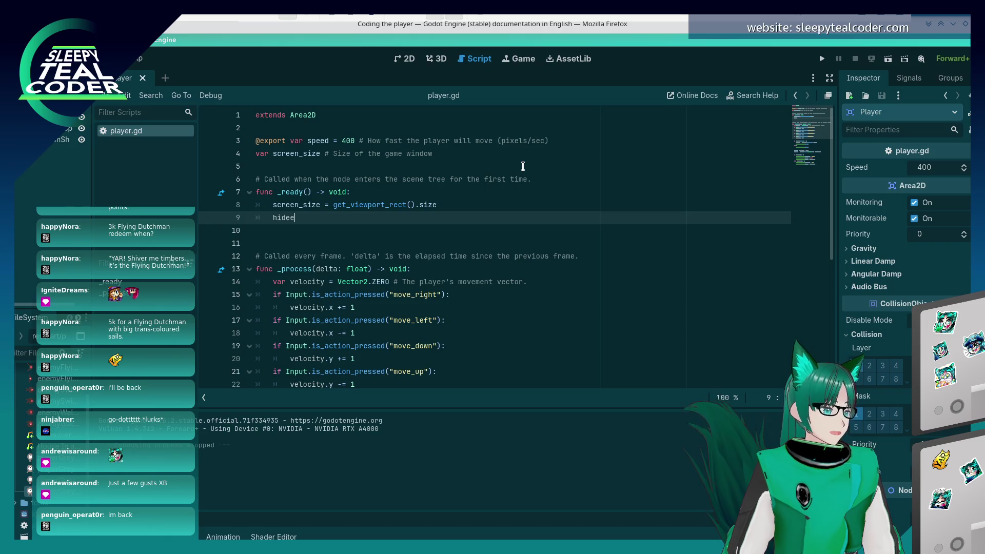
key("Return")
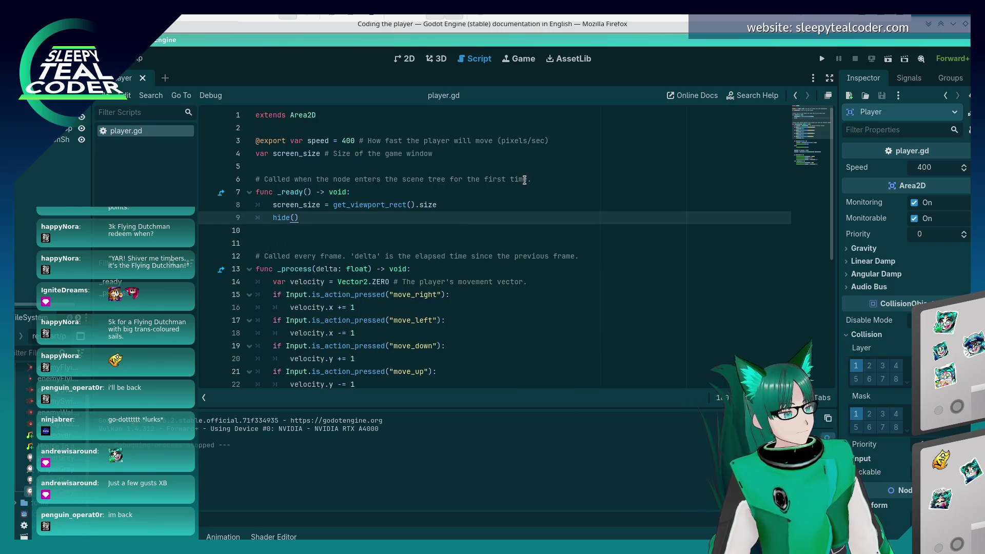
key("alt+Tab")
scroll(511, 255, "down", 2)
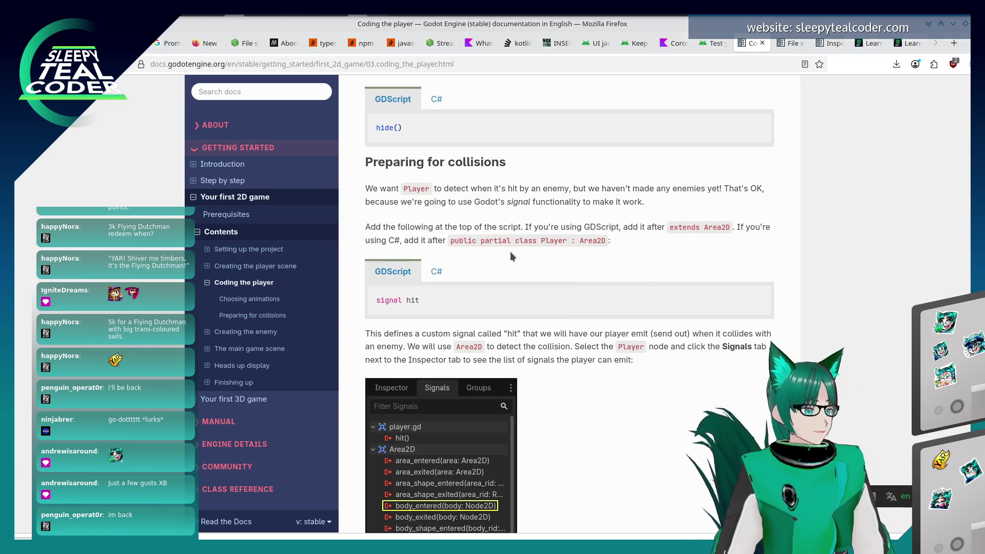
Declare 'signal hit' on line 3 under extends Area2D, then read further in the tutorial
key("alt+Tab")
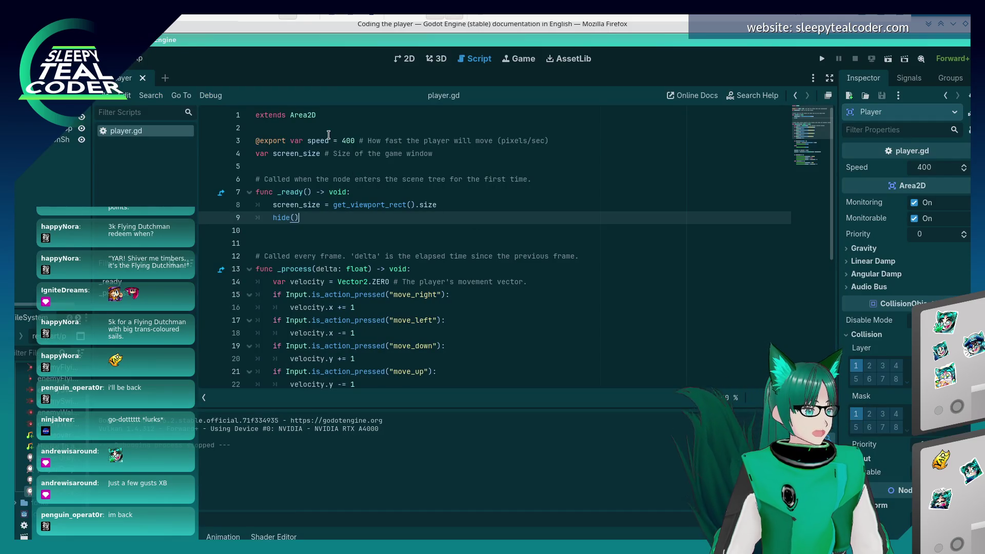
left_click(334, 133)
key("Return")
key("Return")
key("Up")
type("signal hit")
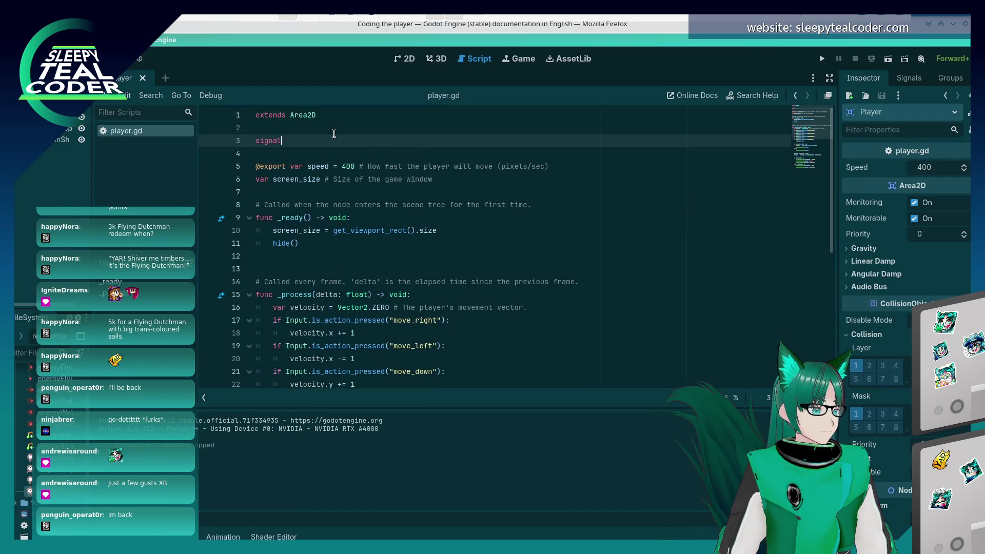
key("alt+Tab")
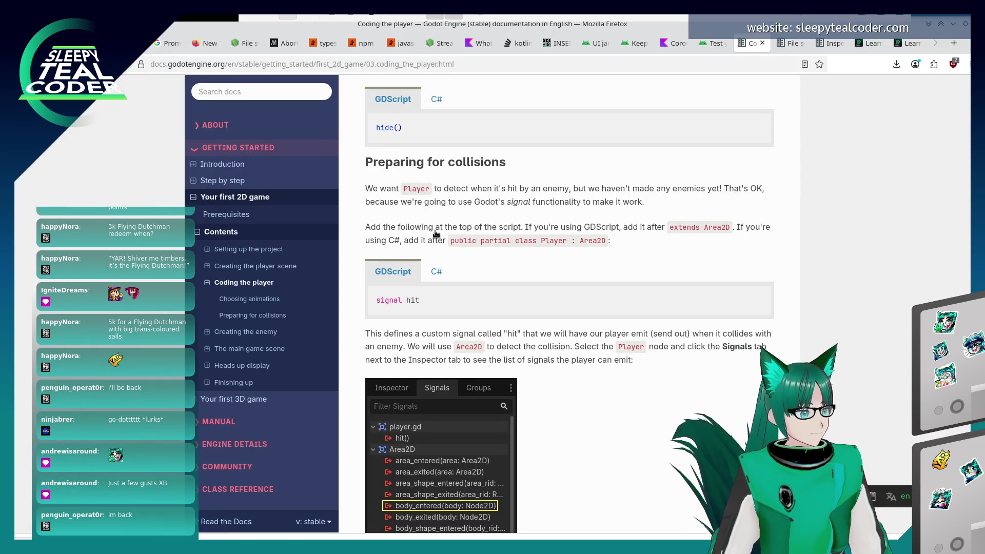
scroll(576, 255, "down", 3)
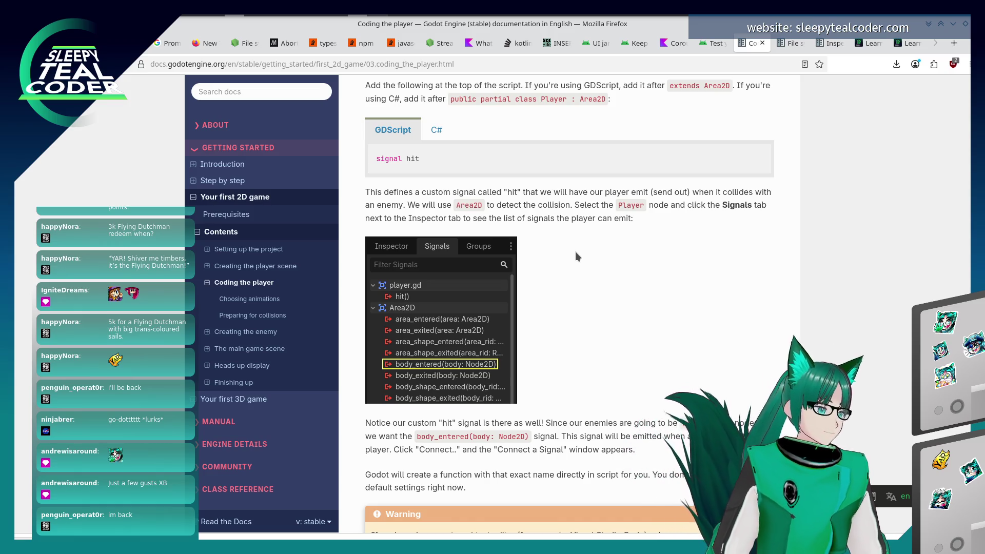
scroll(576, 253, "down", 3)
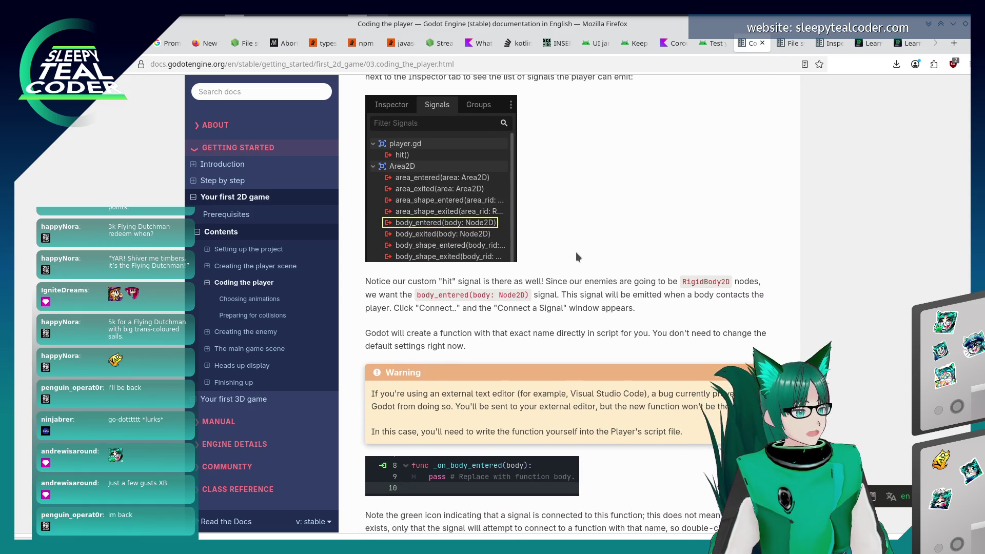
key("alt+Tab")
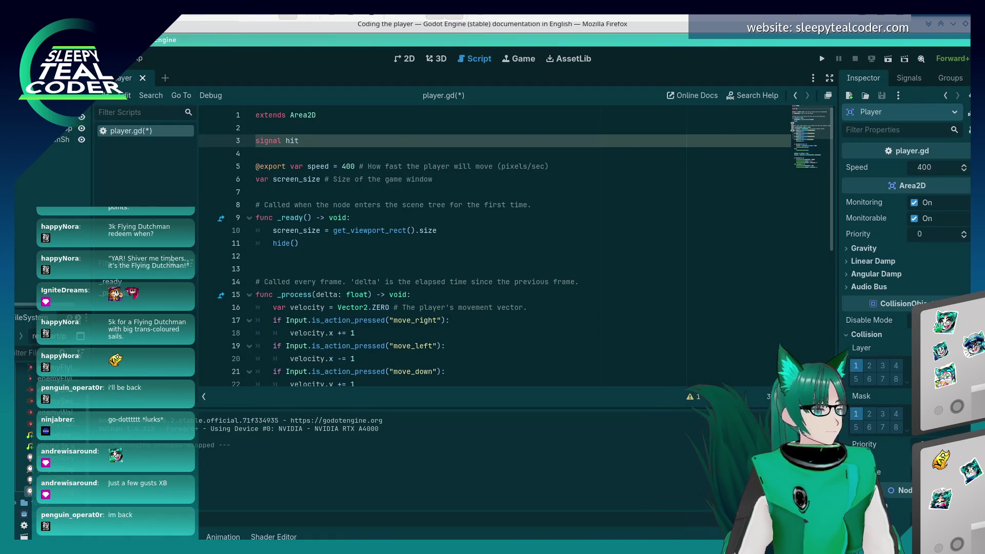
From the Signals tab, connect the Player's hit() signal to a new _on_hit receiver method
left_click(909, 78)
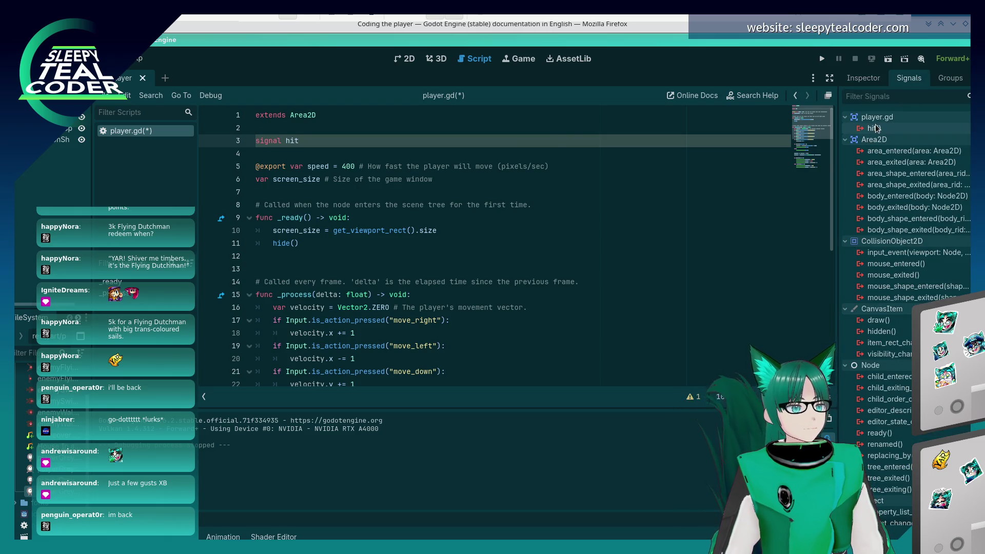
key("alt+Tab")
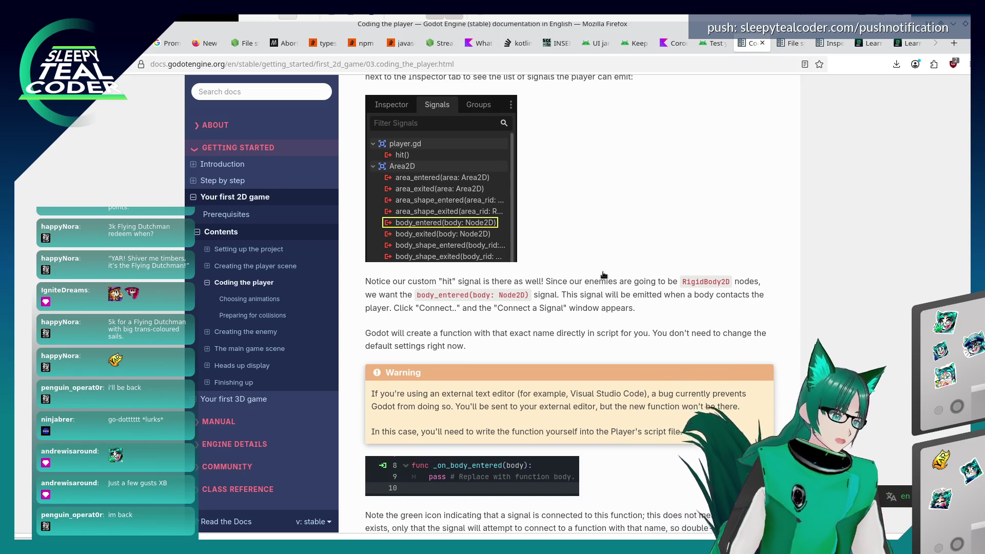
key("alt+Tab")
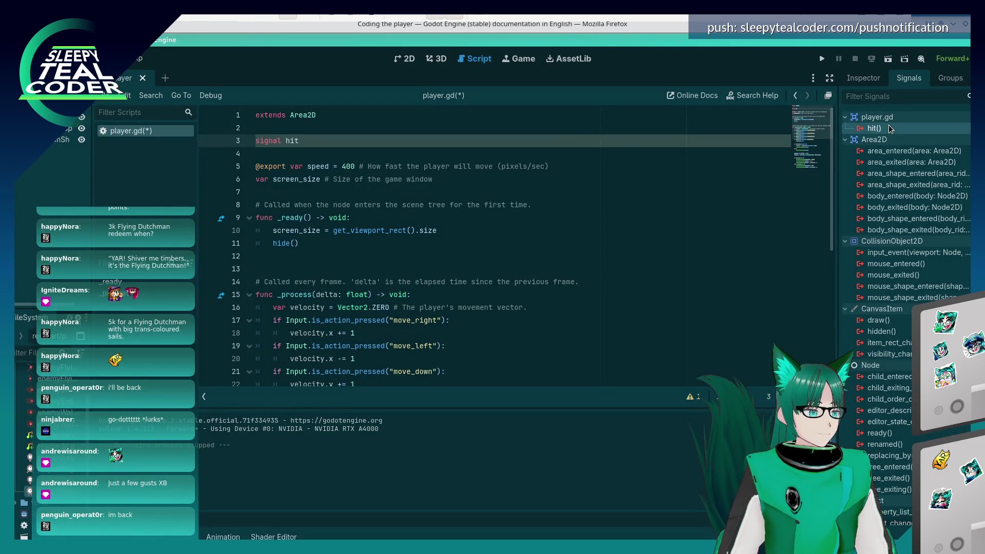
double_click(892, 129)
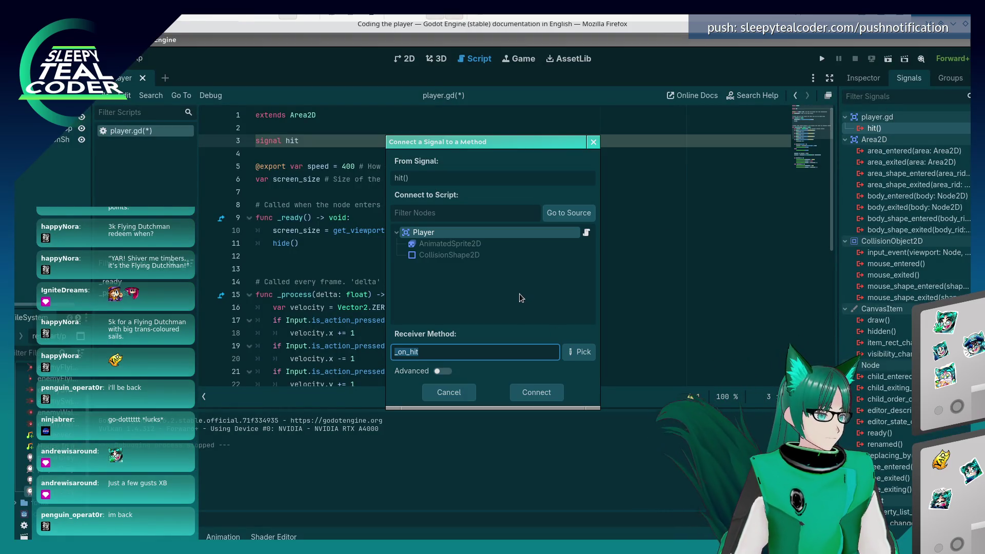
key("alt+Tab")
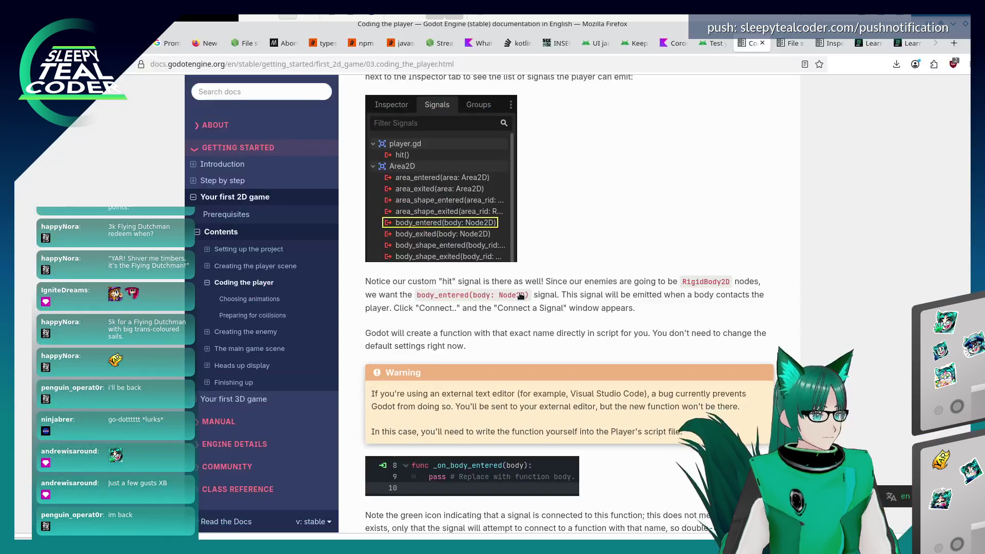
scroll(527, 312, "down", 3)
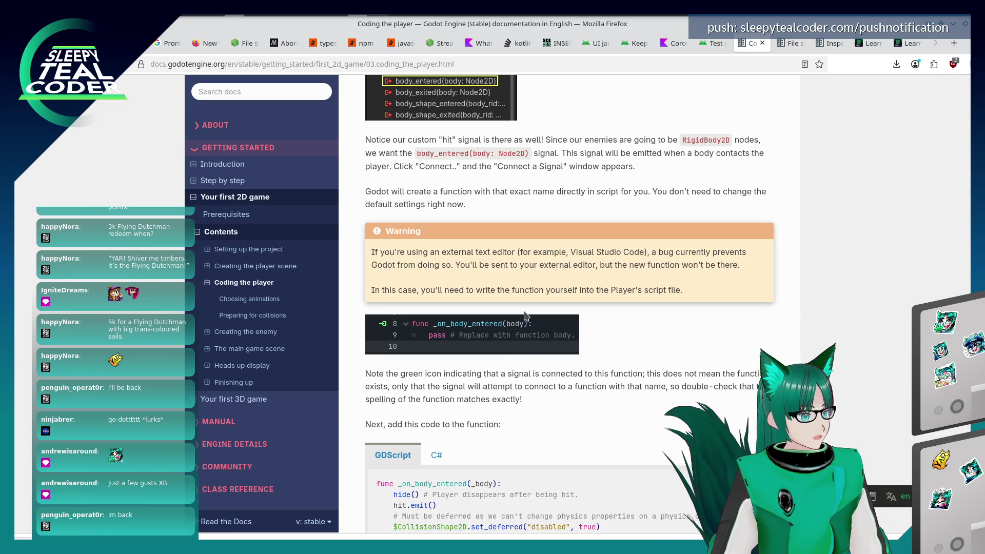
key("alt+Tab")
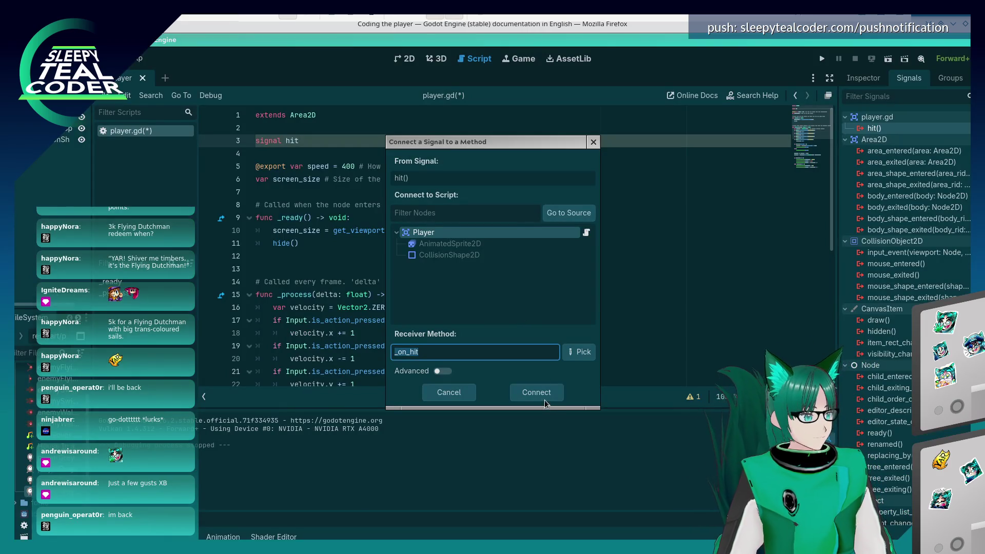
left_click(545, 400)
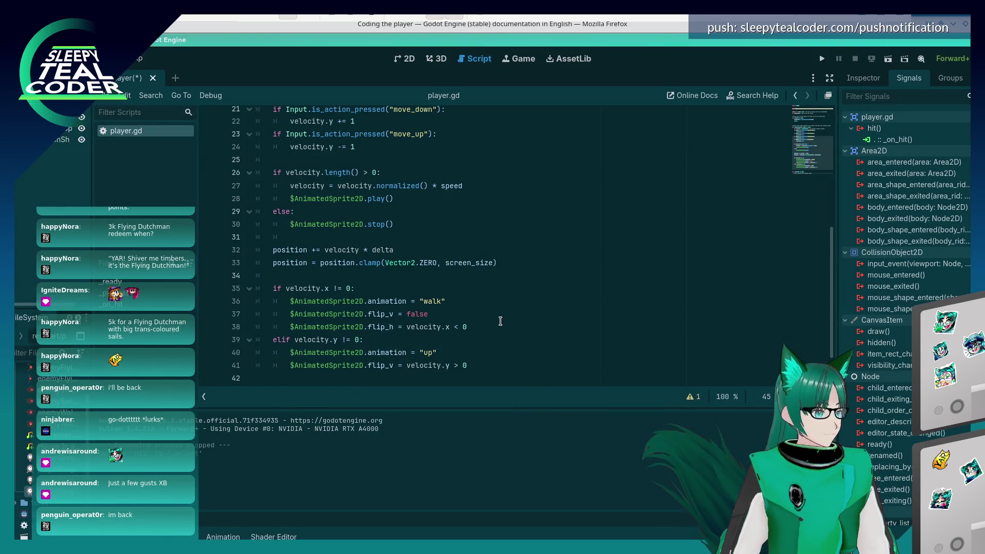
key("alt+Tab")
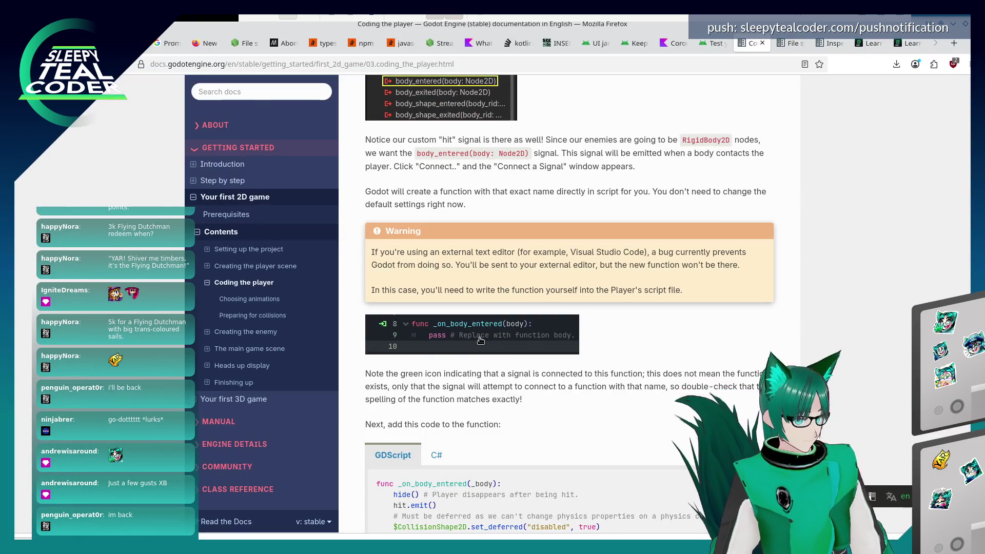
scroll(480, 340, "down", 3)
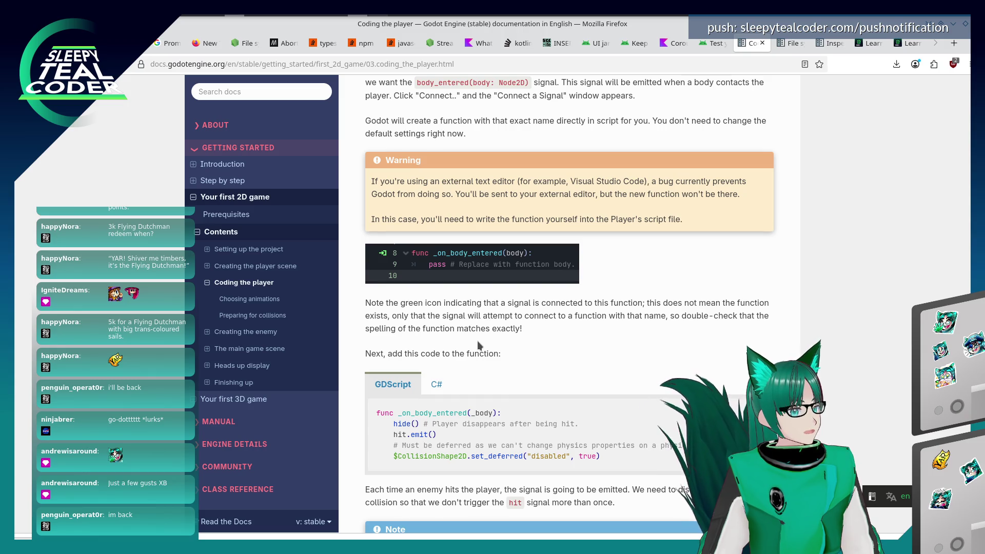
key("alt+Tab")
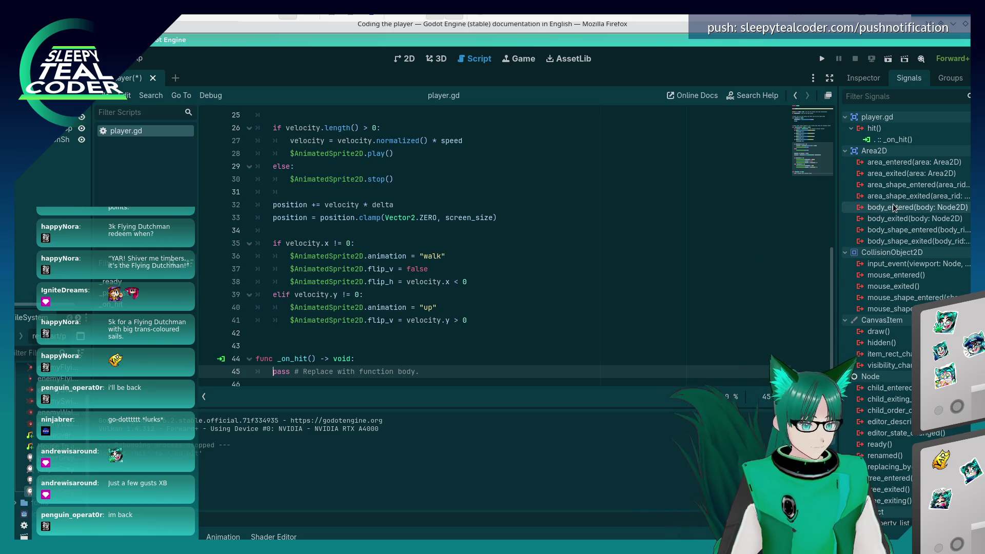
Connect the body_entered signal to a new _on_body_entered method
key("alt+Tab")
key("alt+Tab")
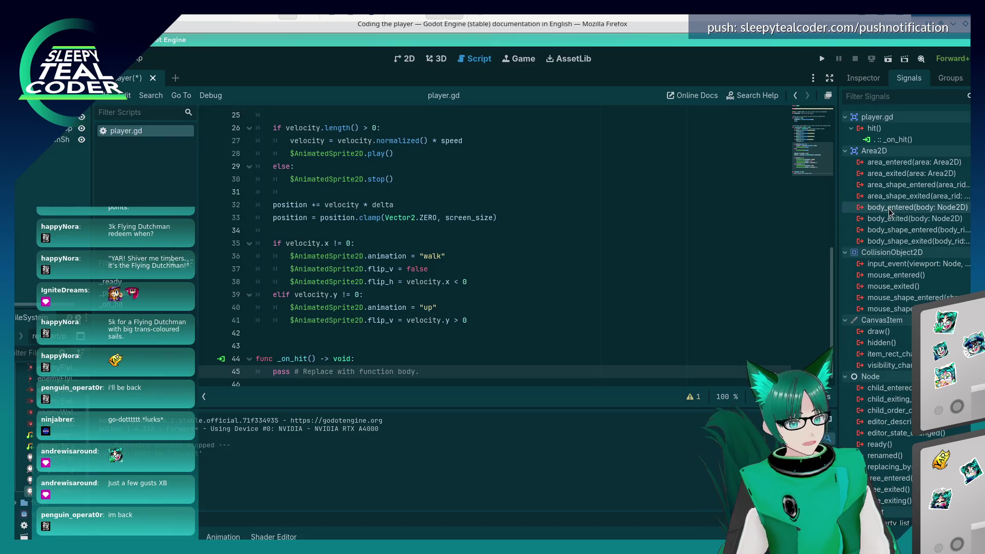
right_click(891, 211)
left_click(906, 220)
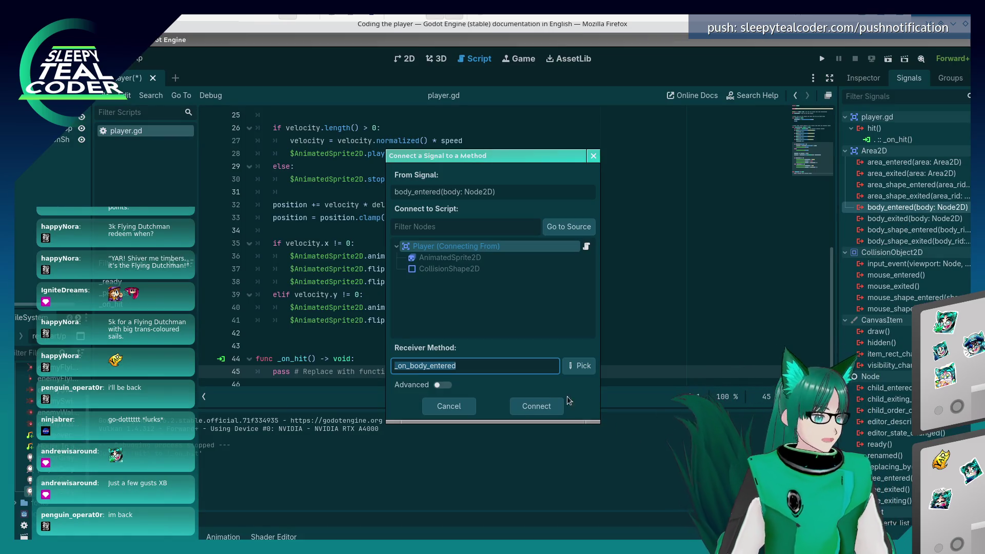
left_click(536, 408)
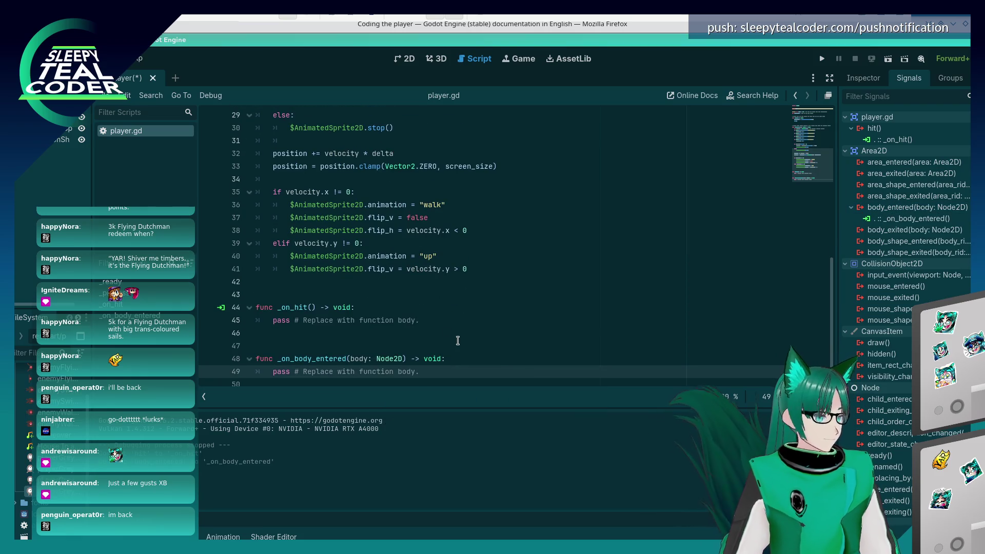
Cut the _on_body_entered function and paste it above _on_hit
key("End")
key("shift+Up")
key("shift+Home")
key("ctrl+x")
key("Up")
key("Up")
key("Up")
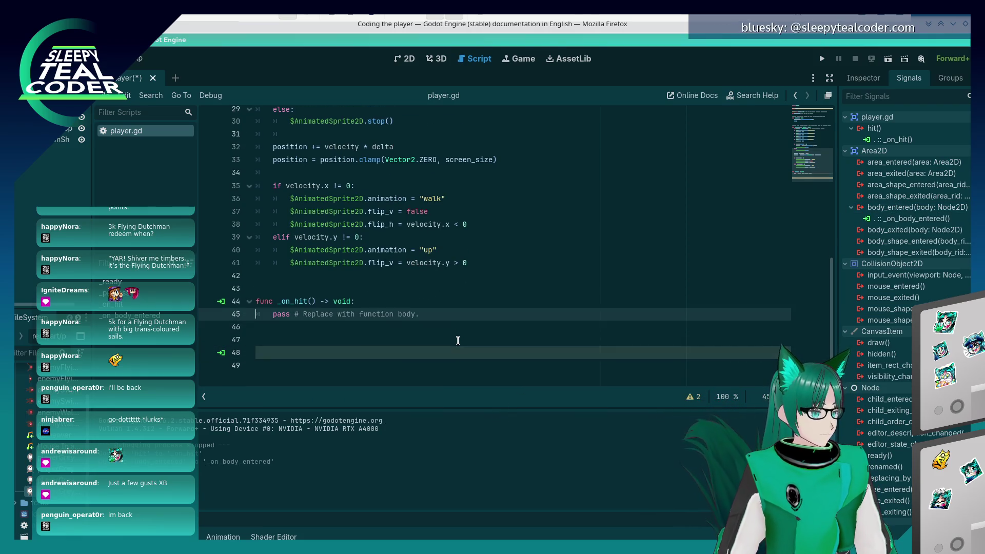
key("Down")
key("Down")
key("Down")
key("ctrl+v")
key("Return")
Remove the extra blank lines around the two functions, then read the _on_body_entered() sample in the docs
key("Up")
key("Up")
key("Up")
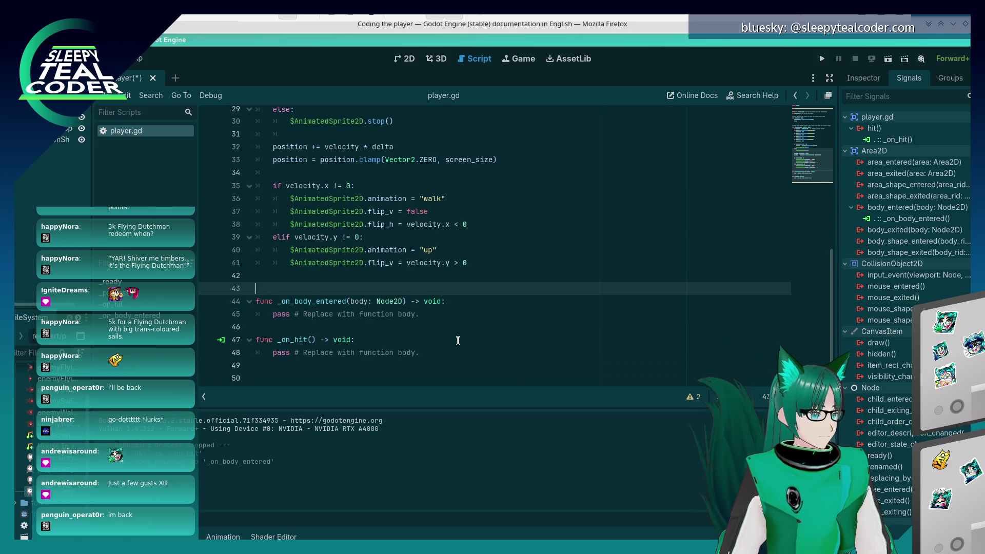
key("BackSpace")
key("Down")
key("Down")
key("Down")
key("BackSpace")
key("Delete")
key("alt+Tab")
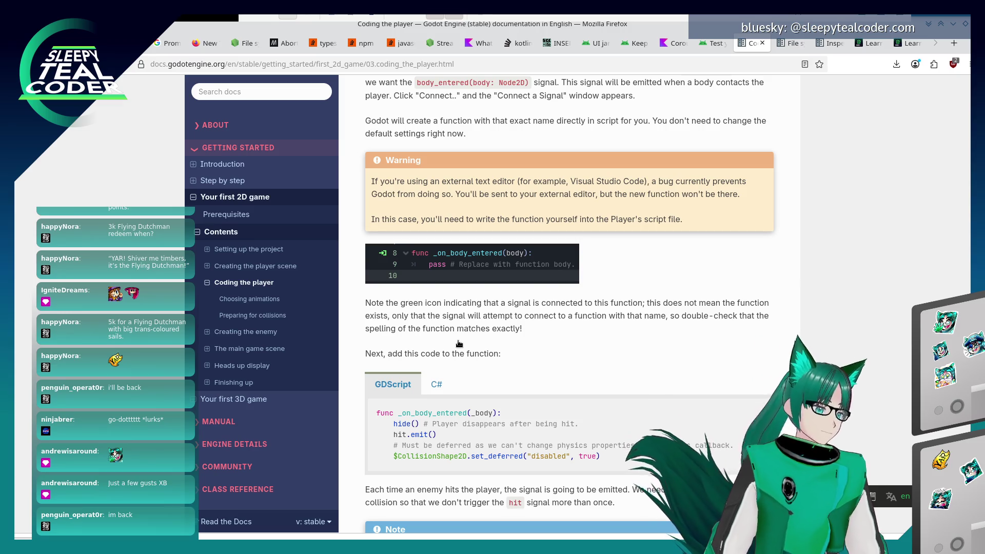
scroll(453, 319, "down", 4)
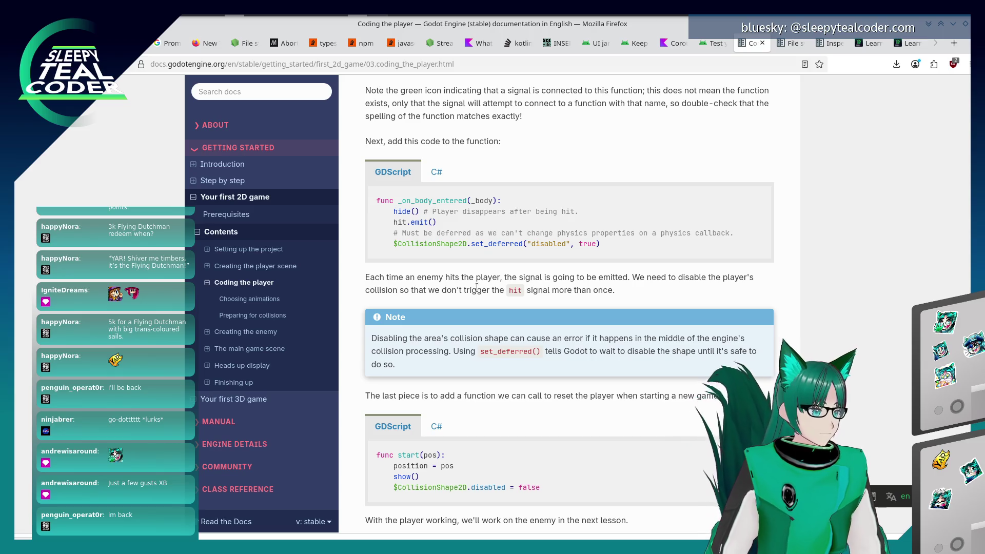
key("alt+Tab")
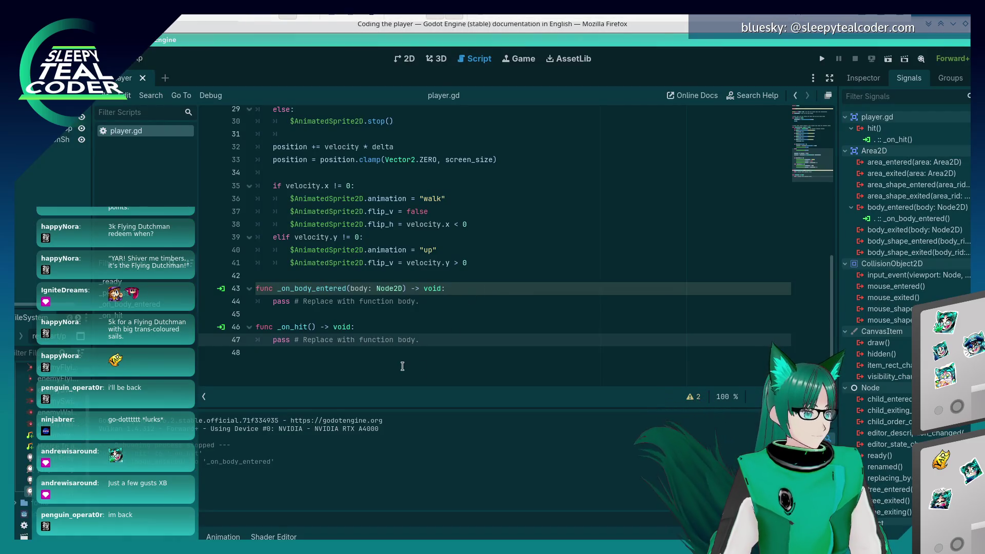
Clear the placeholder pass body of _on_body_entered
left_click(443, 337)
key("shift+Home")
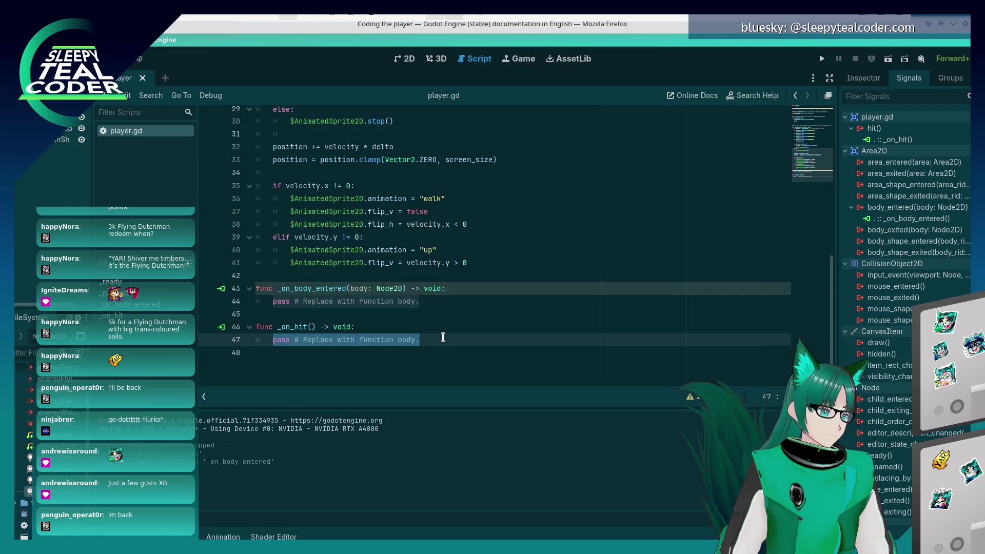
key("Up")
key("Up")
key("Up")
key("shift+Home")
key("BackSpace")
key("alt+Tab")
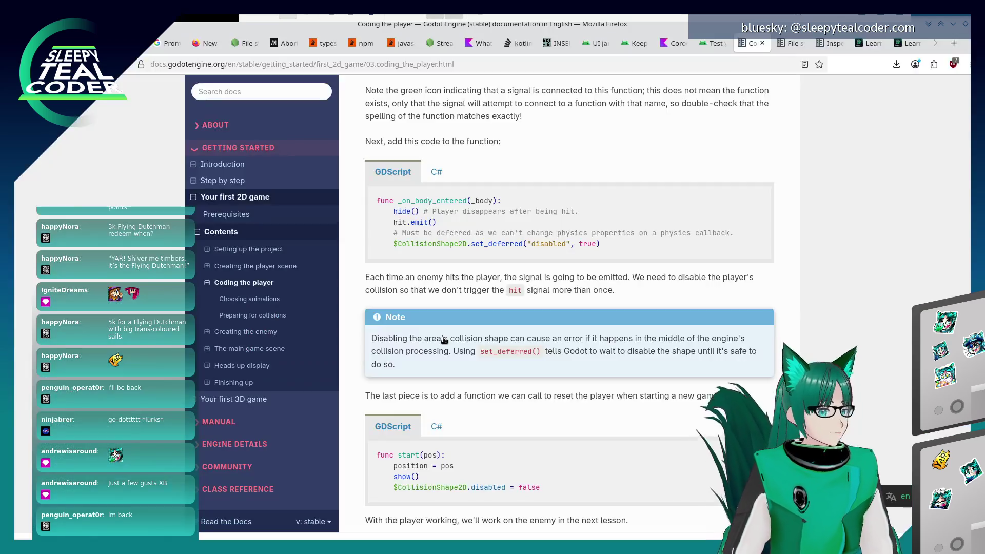
key("alt+Tab")
Write hide() with the comment 'Player disappears after being hit', then hit.emit()
type("hide()")
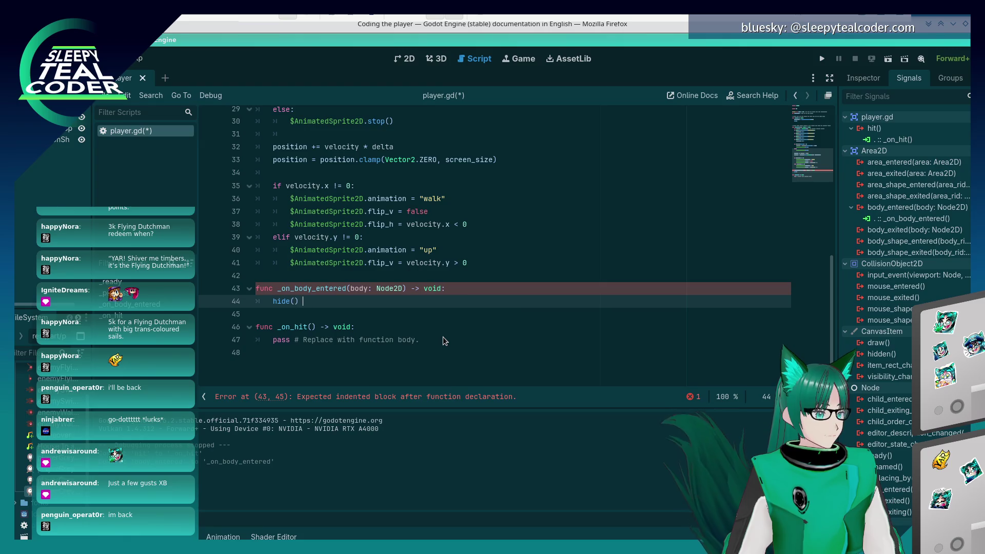
key("alt+Tab")
key("alt+Tab")
type("# Player dosa")
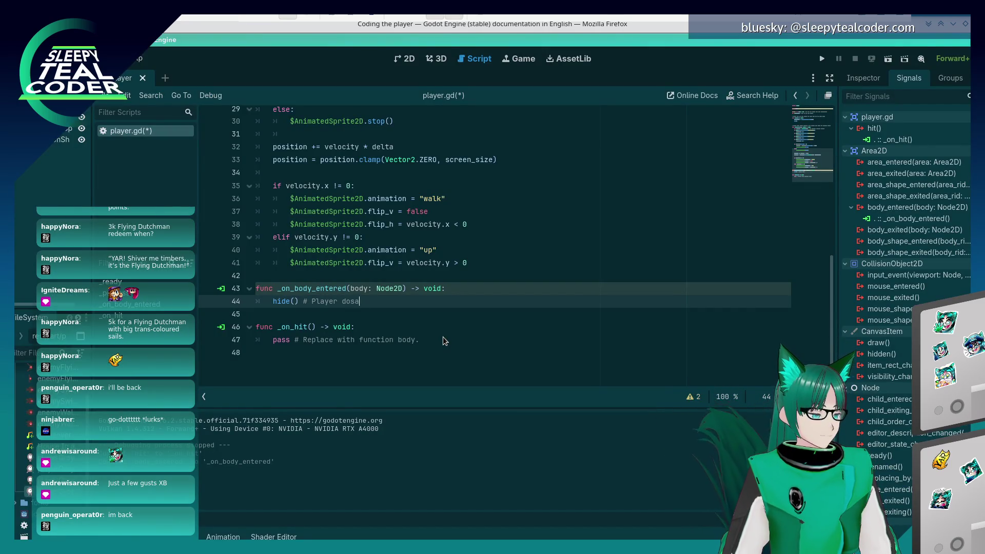
key("BackSpace")
key("BackSpace")
key("BackSpace")
type("isappears aft")
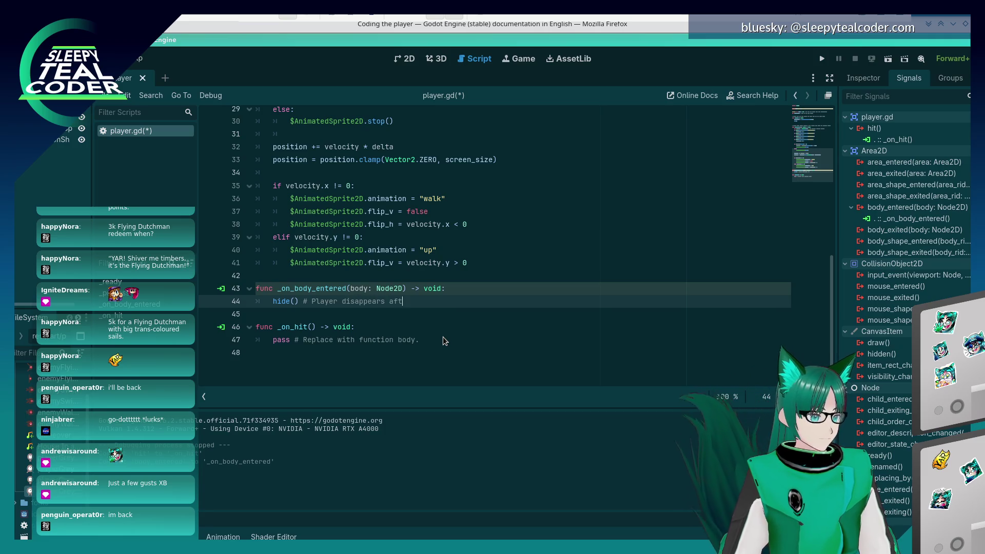
type("er being hit")
key("Return")
key("alt+Tab")
key("alt+Tab")
type("hit.emit()")
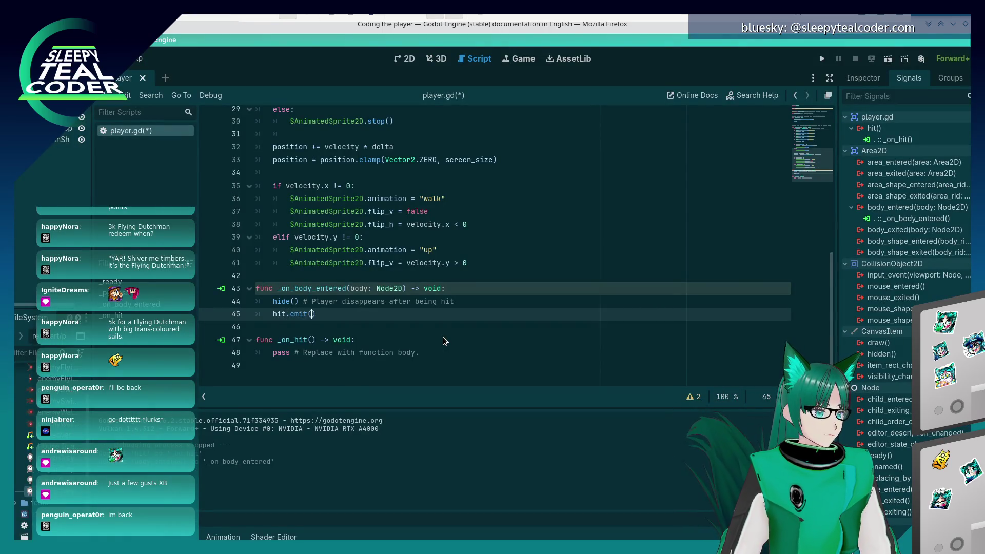
Add the 'Must be deferred' physics-callback comment below hit.emit() and save player.gd
key("alt+Tab")
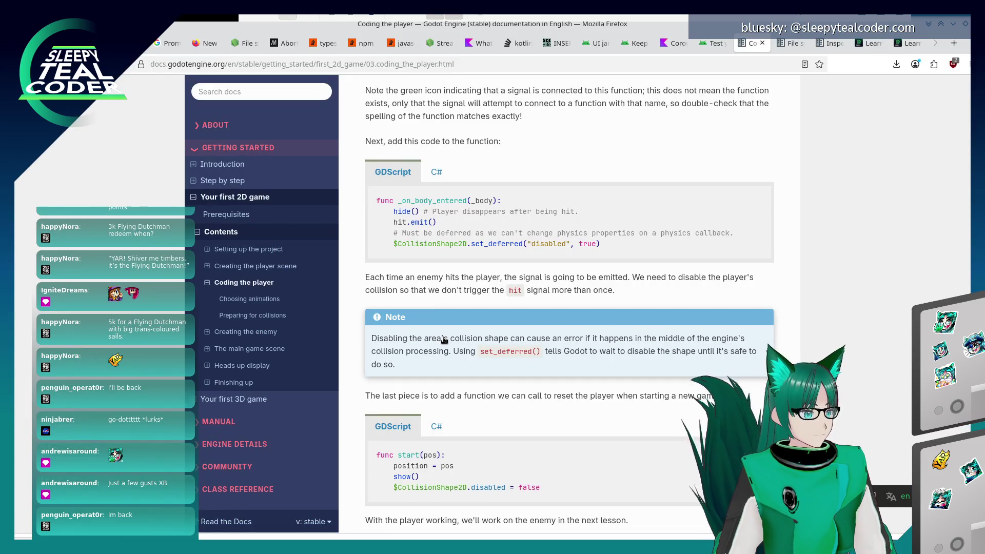
key("alt+Tab")
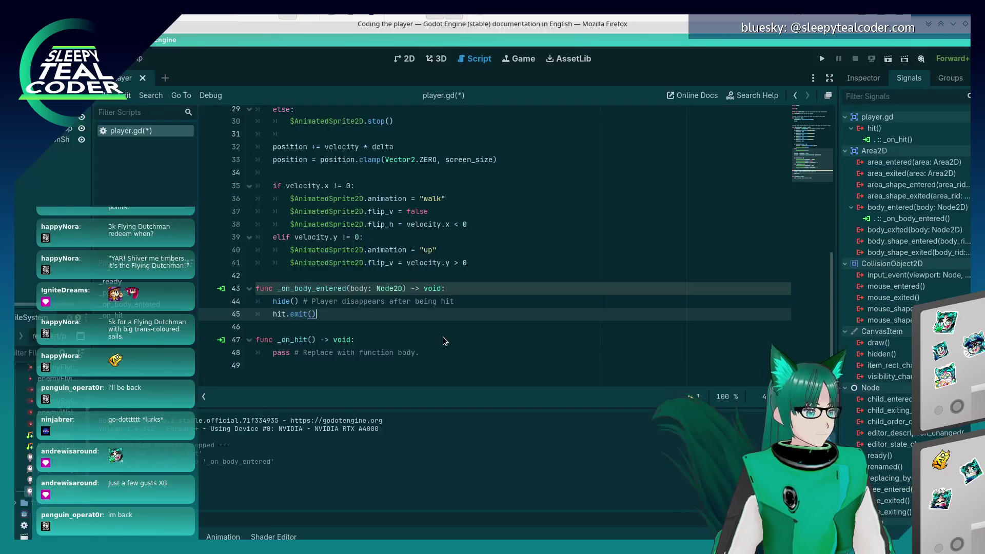
key("Return")
type("# Must be deffe")
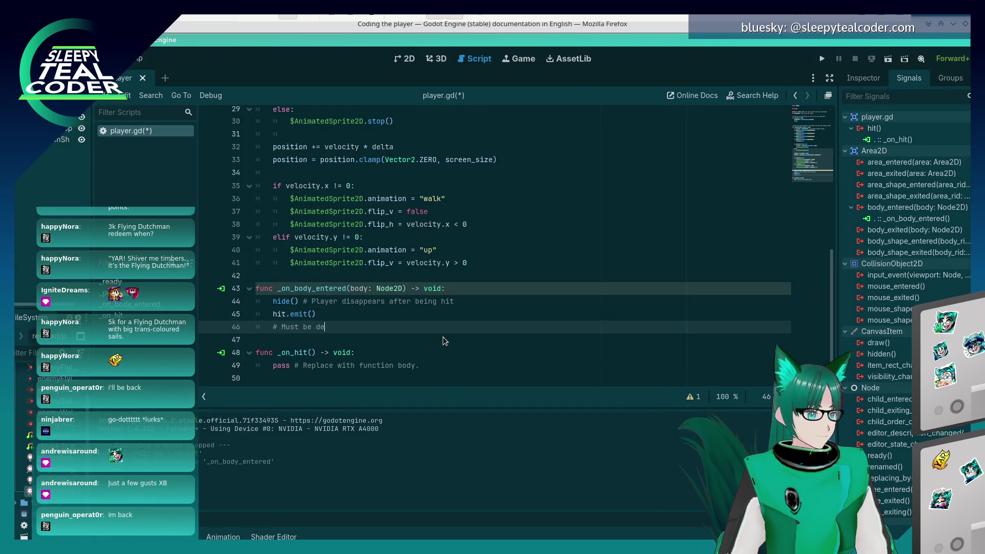
key("BackSpace")
key("BackSpace")
type("erred")
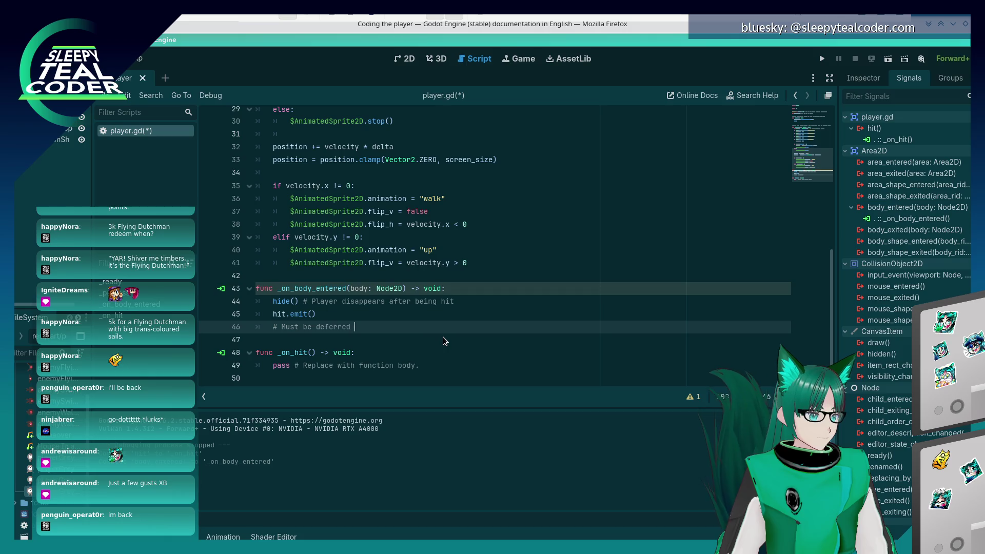
key("alt+Tab")
key("alt+Tab")
type("as we can")
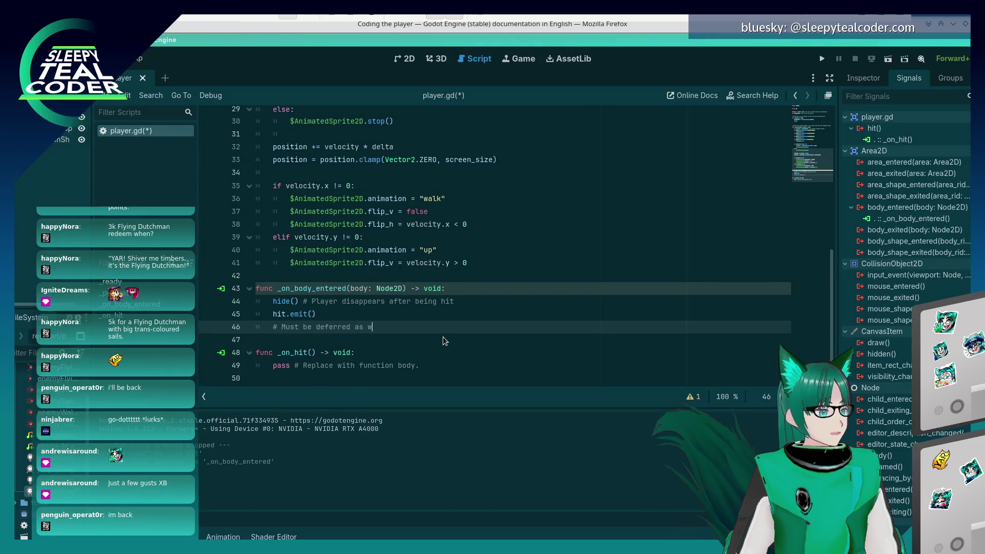
key("alt+Tab")
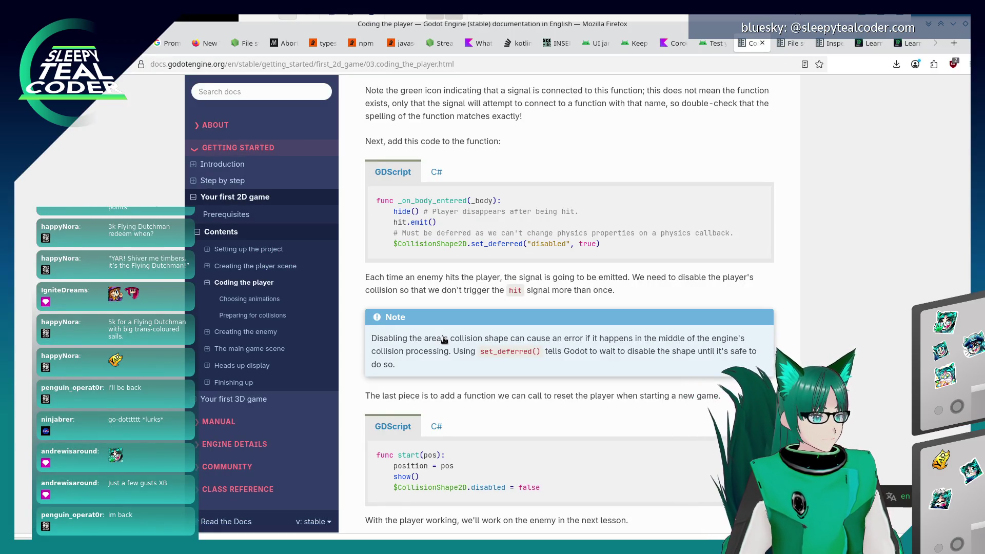
key("alt+Tab")
type("'t change phys")
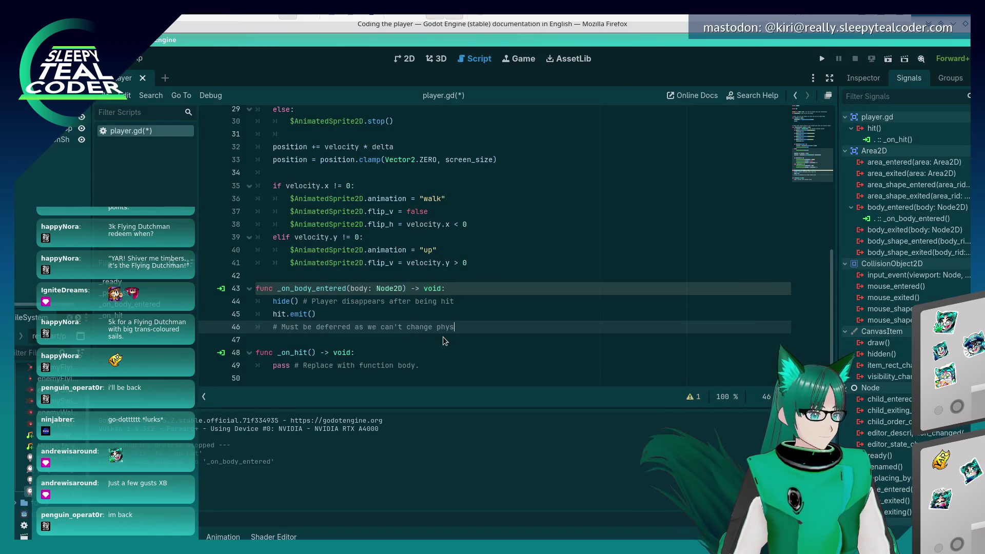
type("icaproperties on a p")
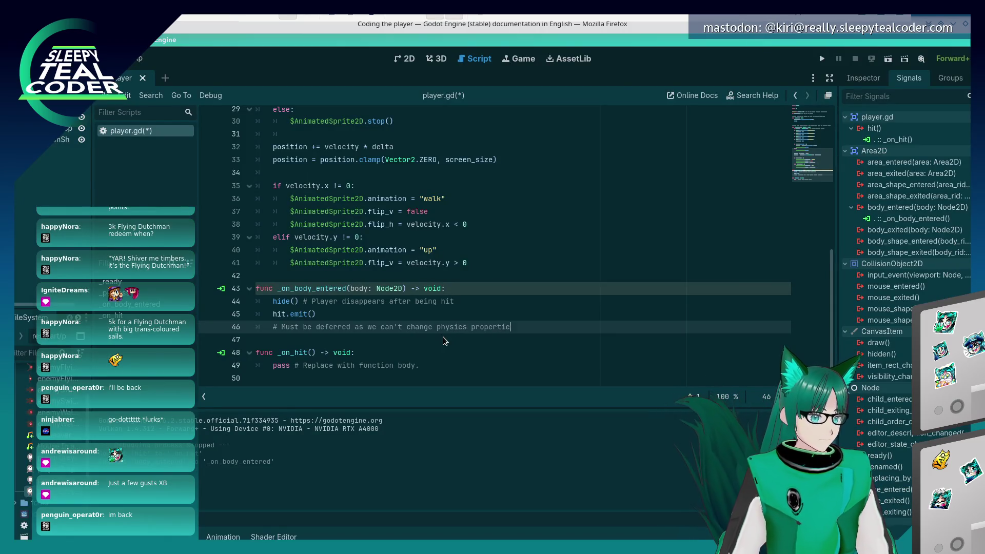
type("hysics ")
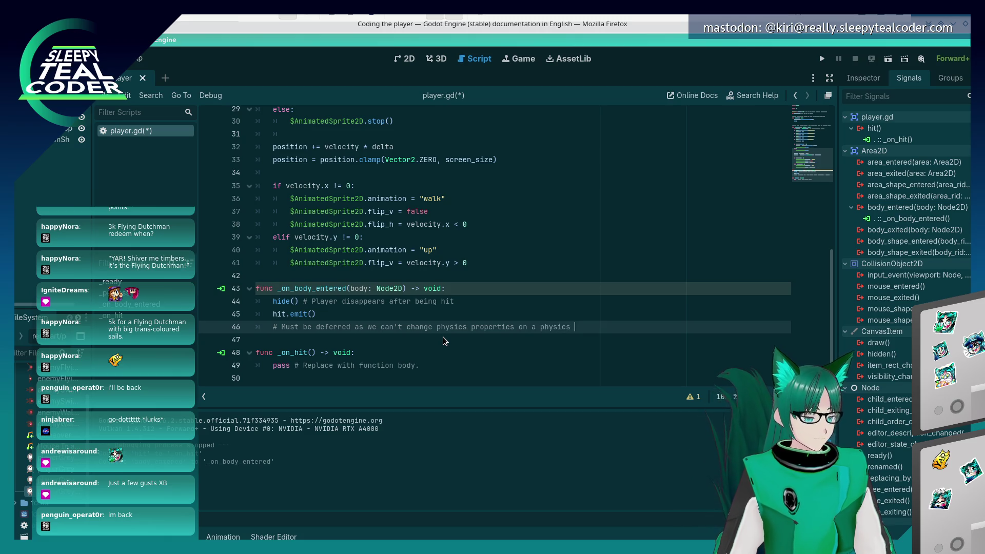
type("callback.")
key("Return")
key("ctrl+s")
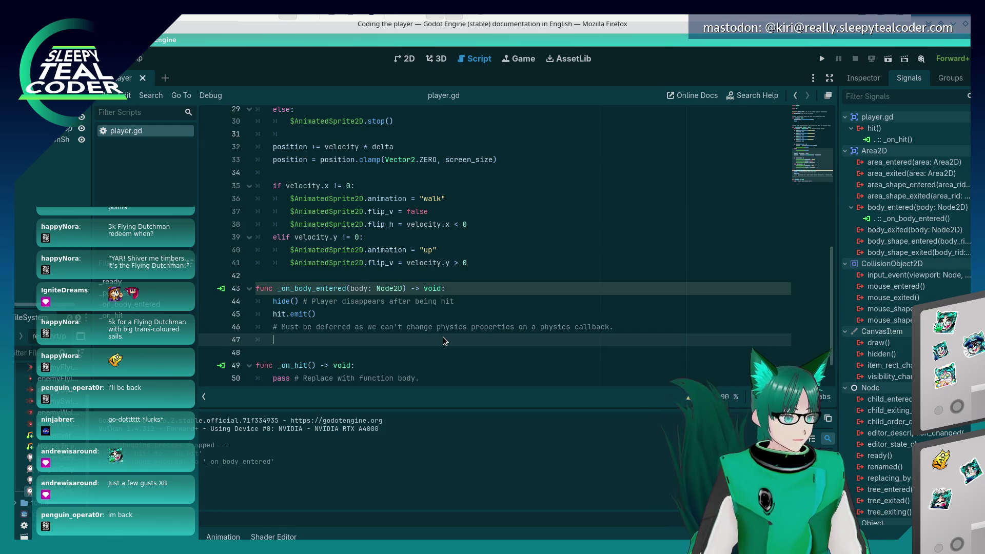
Write $CollisionShape2D.set_deferred("disabled", true) on line 47 using autocomplete suggestions
key("alt+Tab")
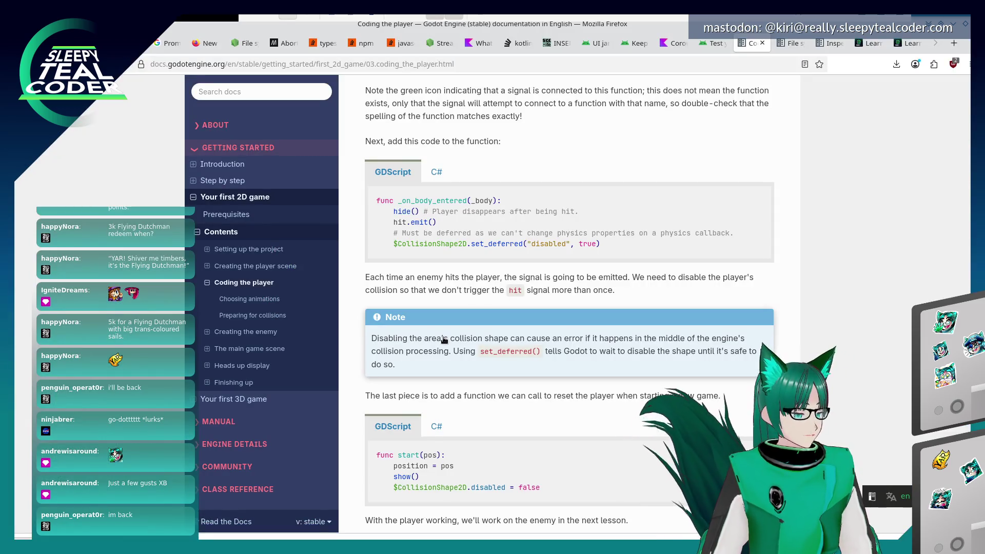
key("alt+Tab")
type("$Colli")
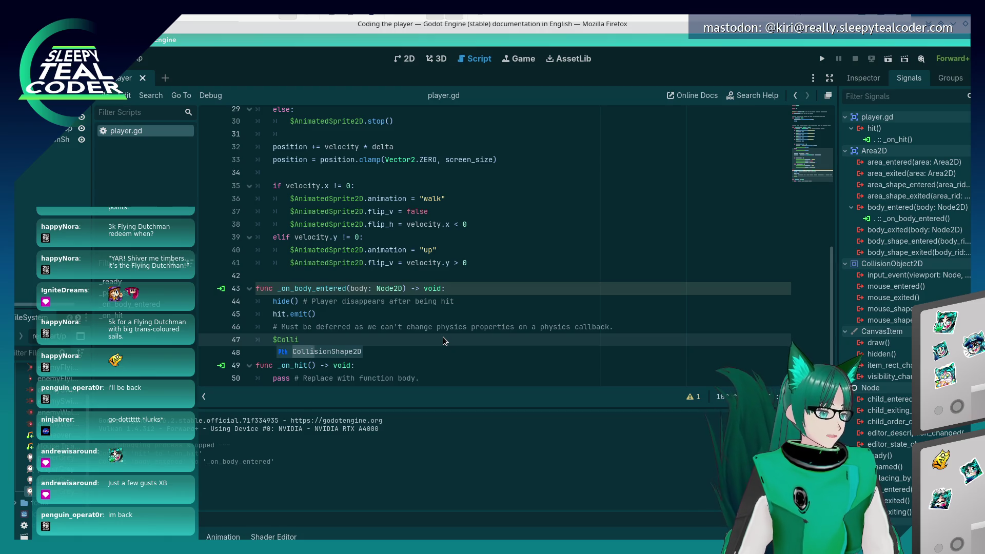
key("Return")
type(".")
key("alt+Tab")
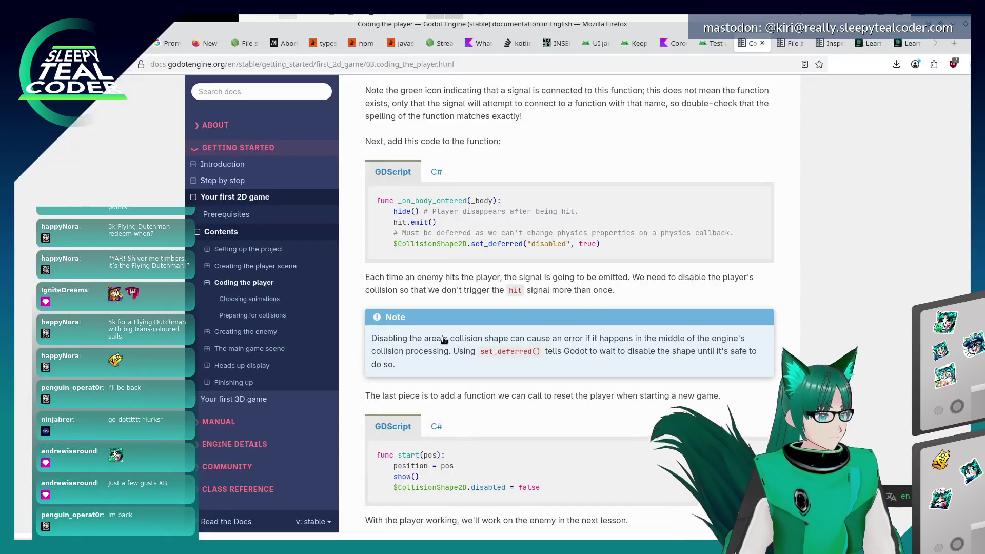
key("alt+Tab")
type("set_def")
key("Down")
key("Return")
key("alt+Tab")
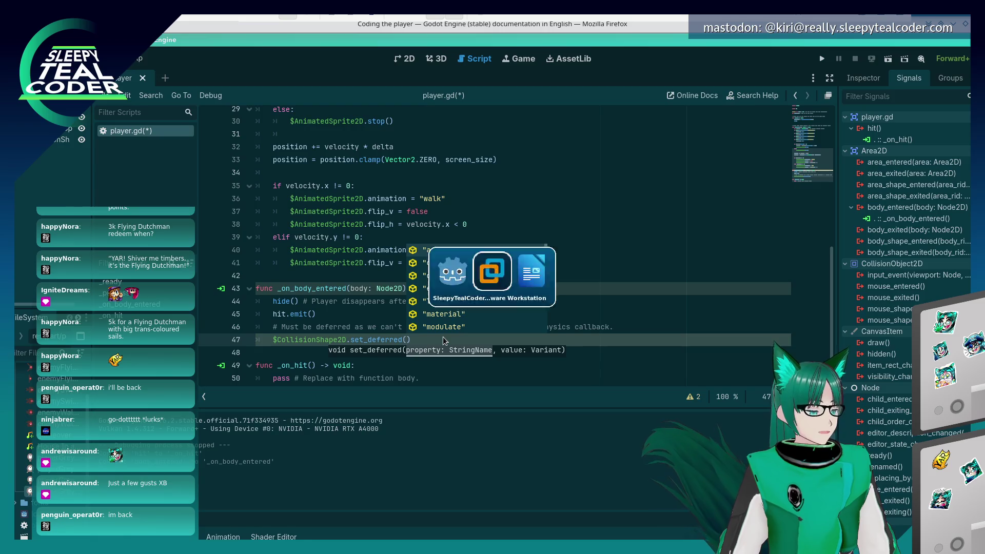
key("alt+Tab")
type("\"disab")
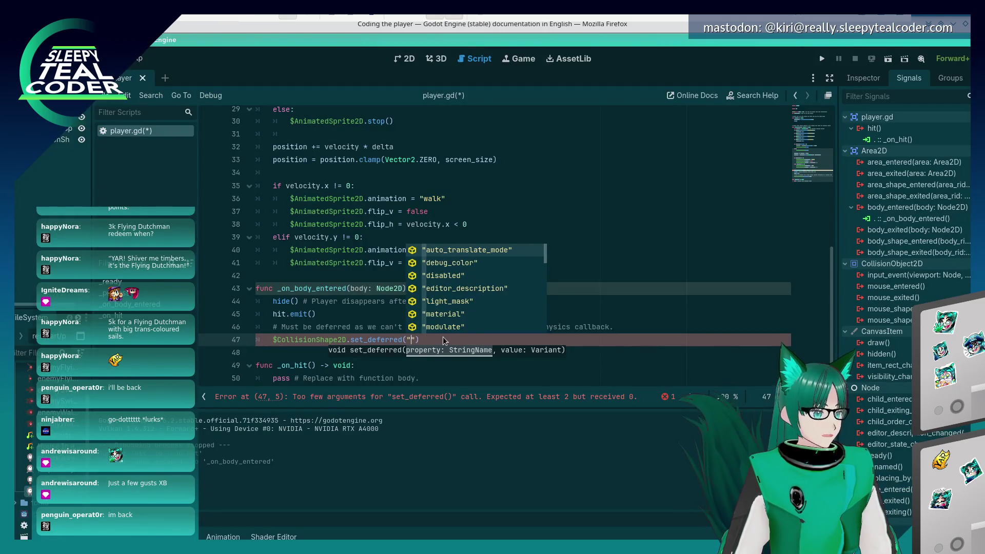
type("led\", ")
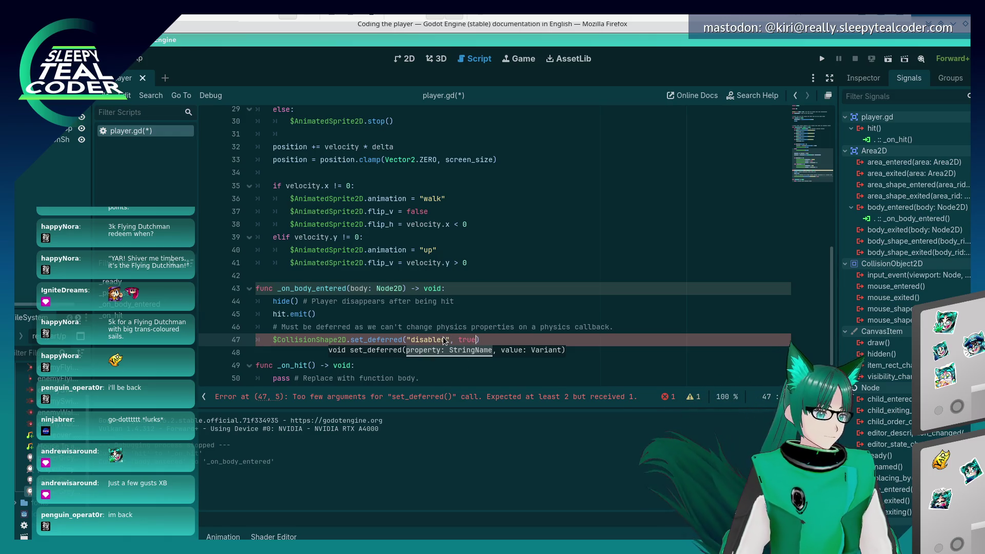
type("true")
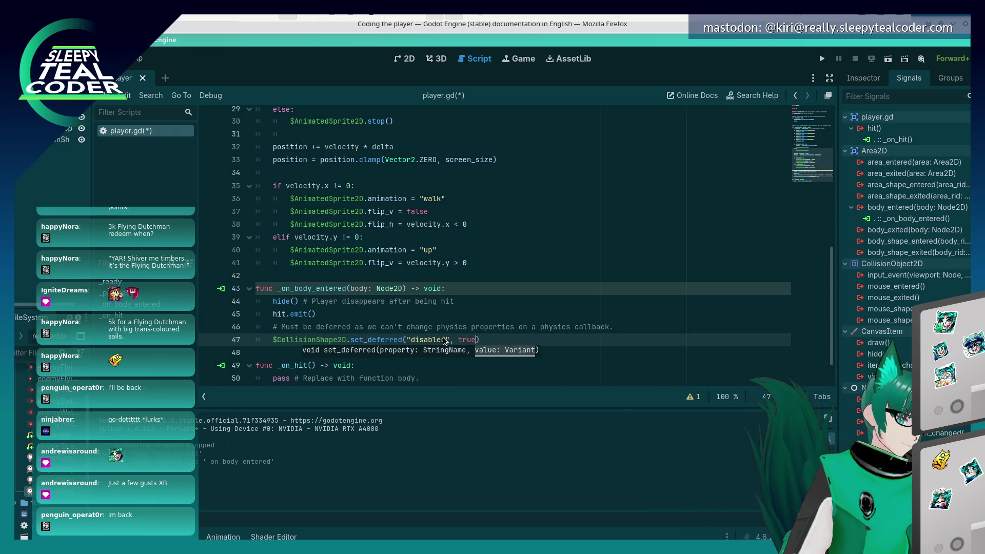
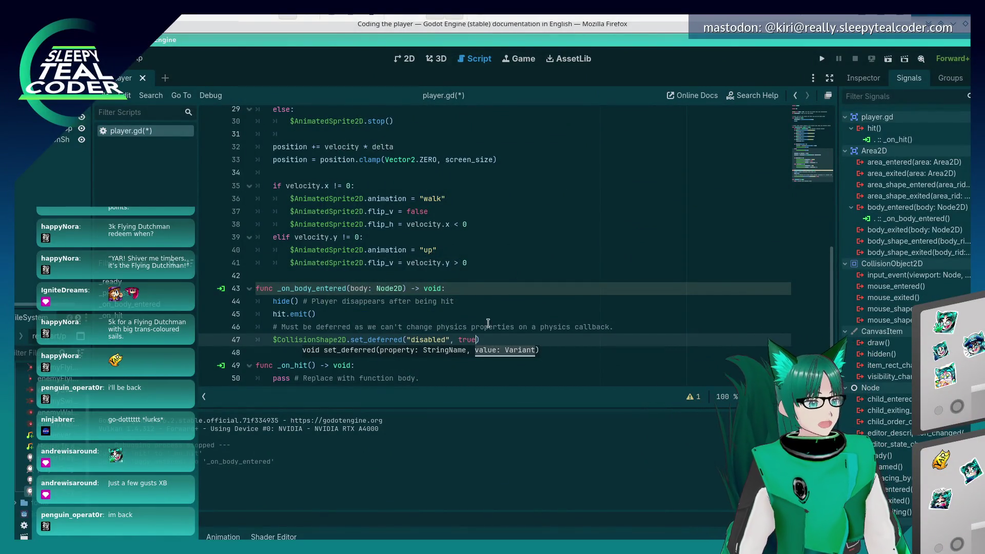
Finish line 47's $CollisionShape2D.set_deferred("disabled", true), check the docs, and return to the top of player.gd
key("Right")
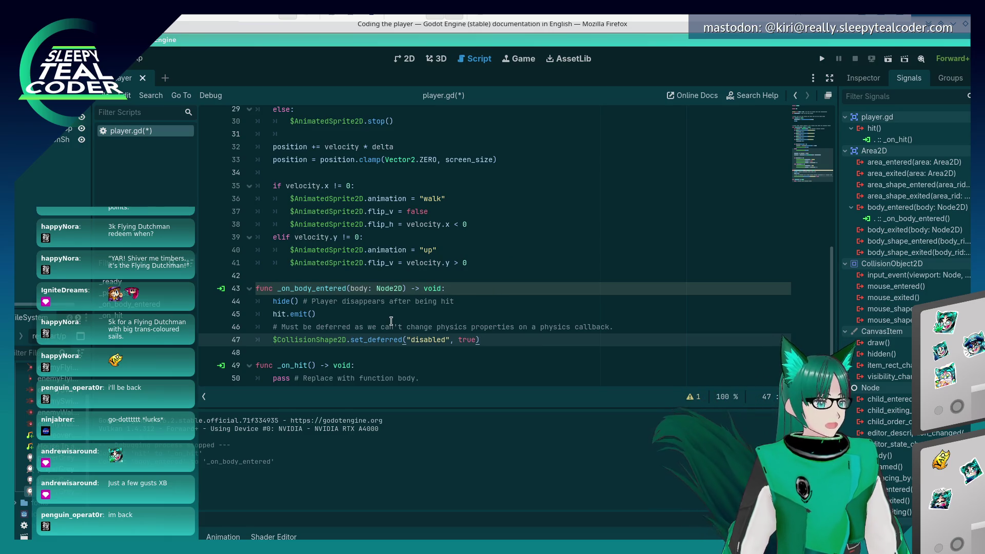
key("alt+Tab")
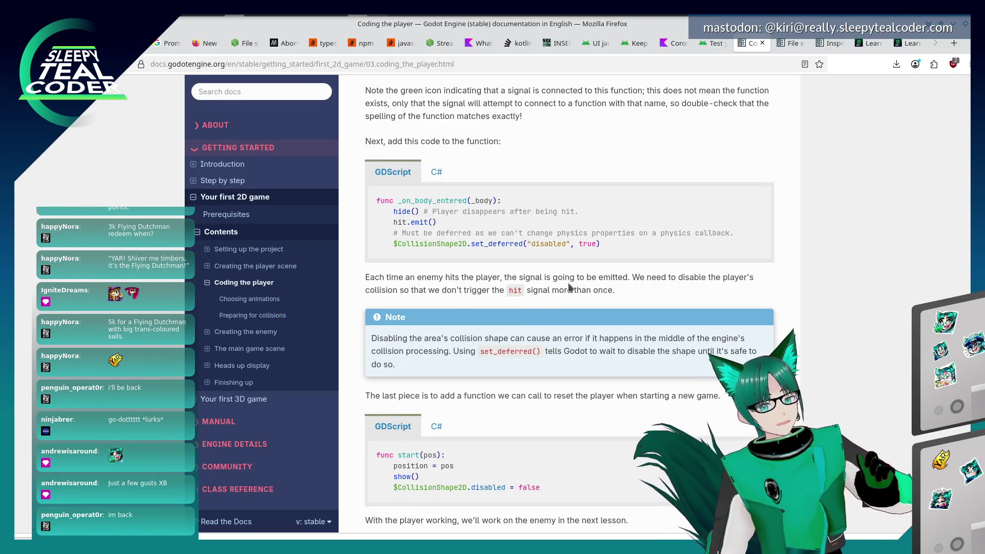
scroll(557, 273, "down", 2)
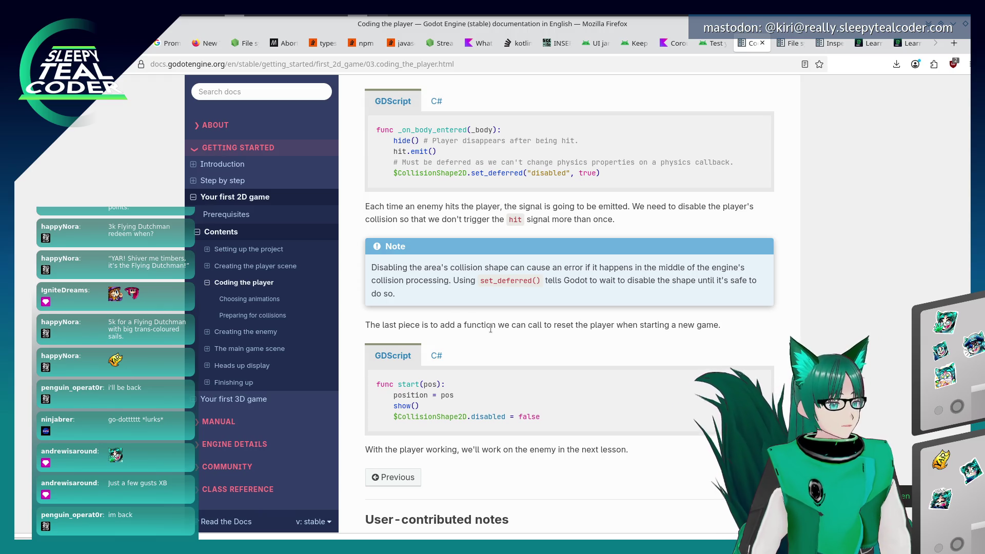
scroll(490, 328, "down", 3)
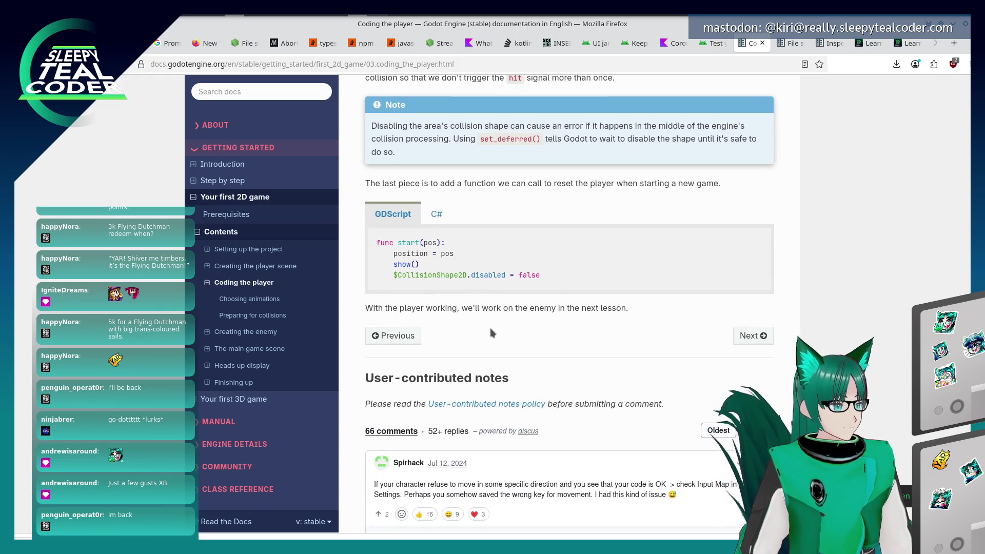
key("alt+Tab")
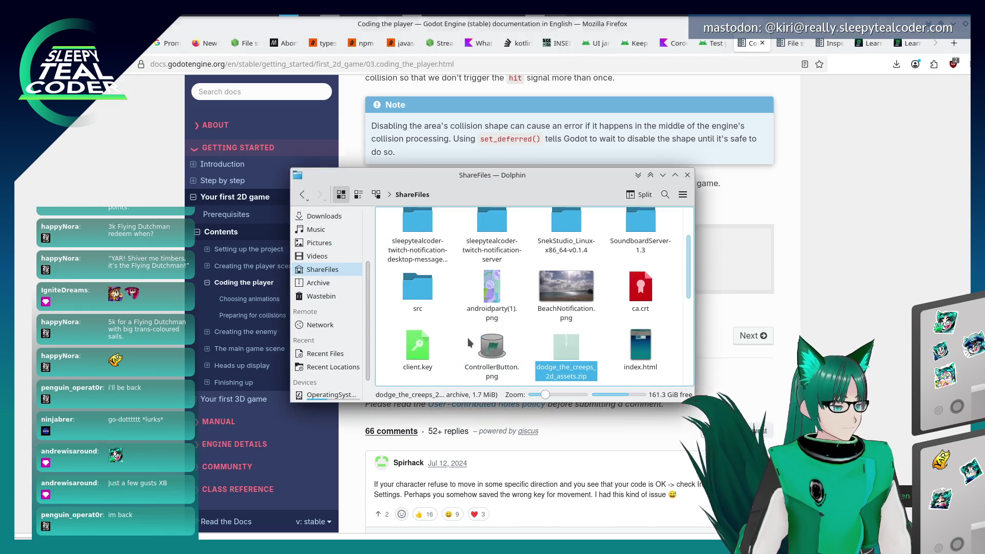
scroll(467, 333, "up", 10)
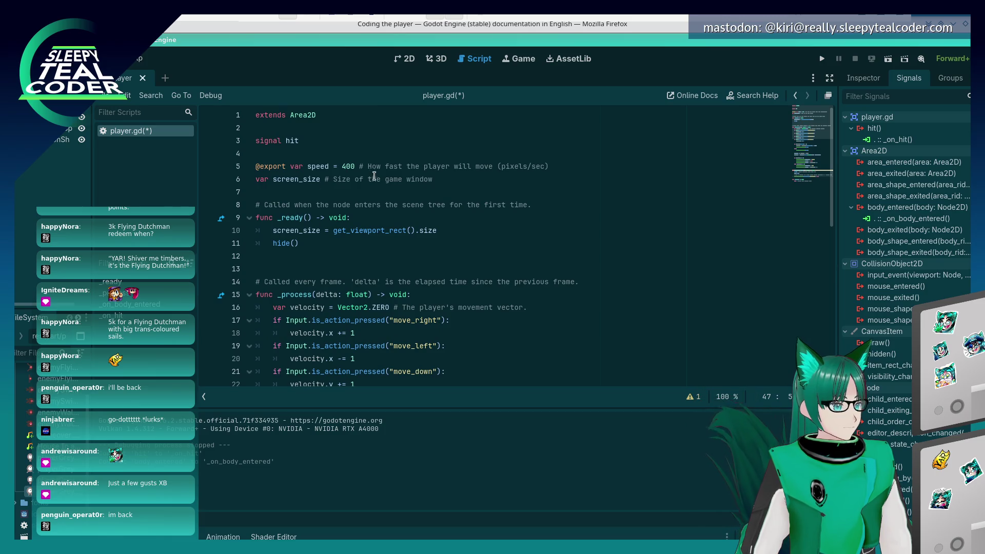
Add a start(pos) function header below the variable declarations in player.gd
left_click(367, 193)
key("Return")
key("Return")
left_click(390, 202)
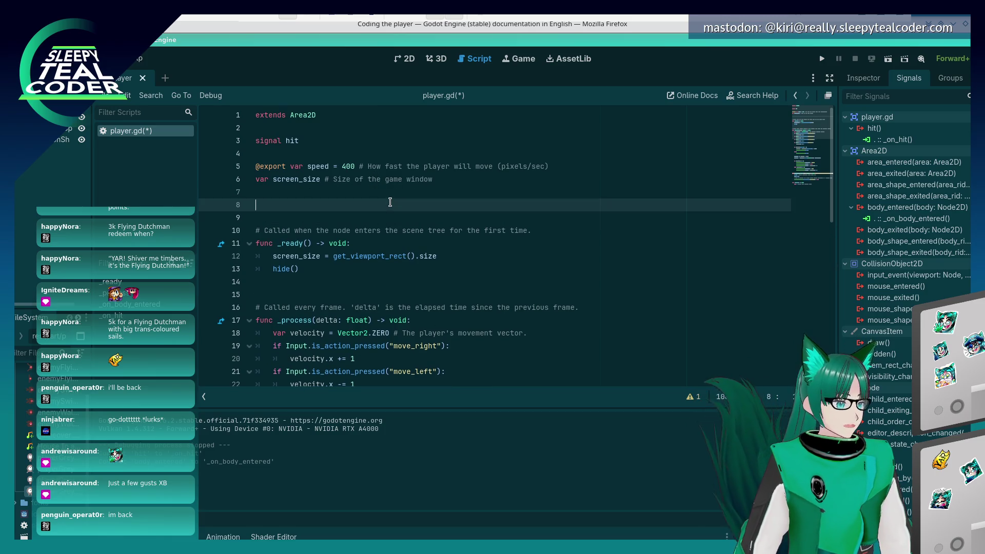
type("fun start()")
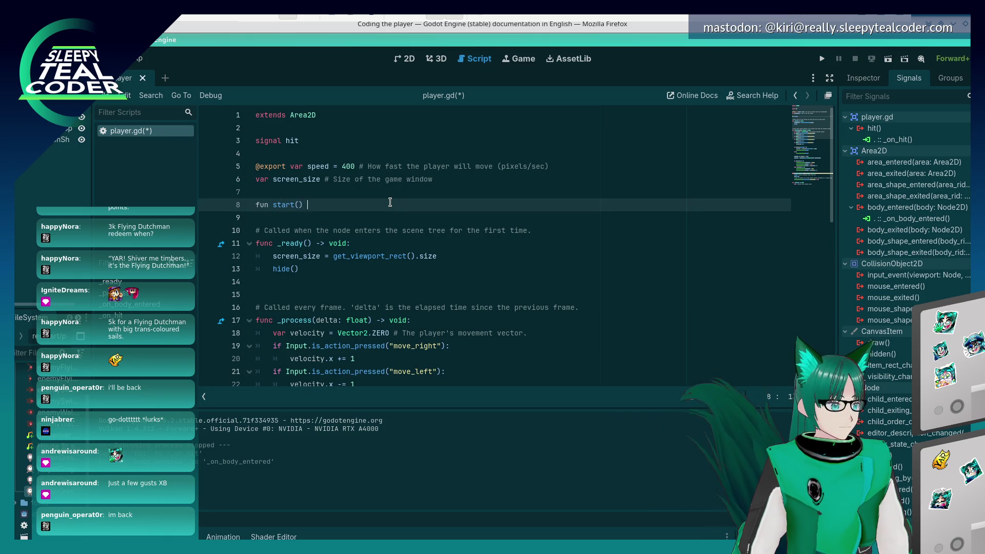
key("alt+Tab")
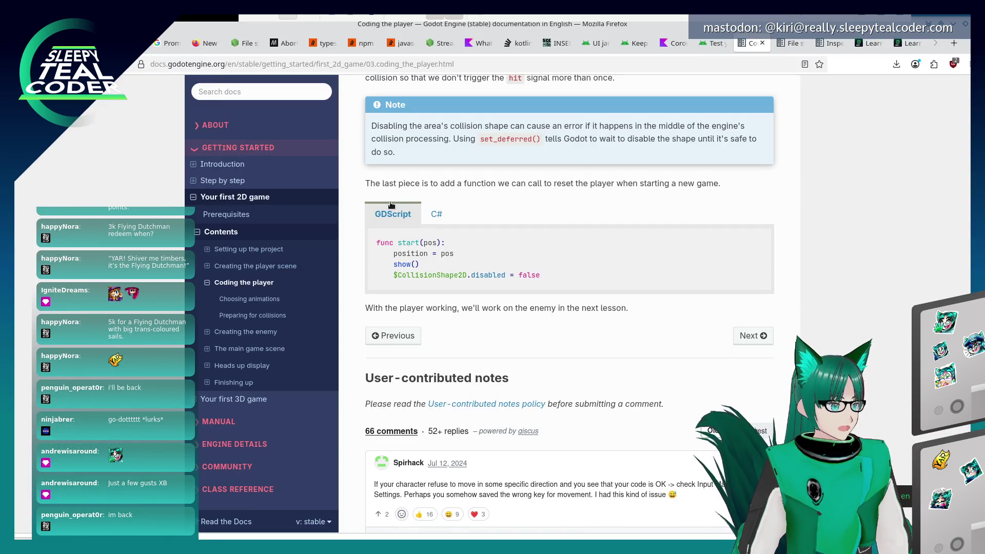
scroll(424, 195, "up", 5)
scroll(421, 203, "down", 3)
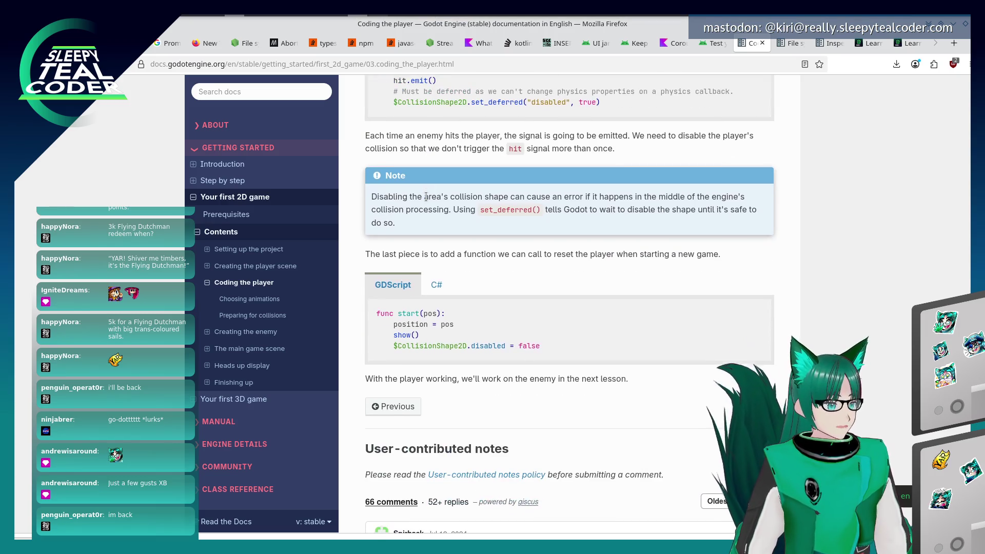
key("alt+Tab")
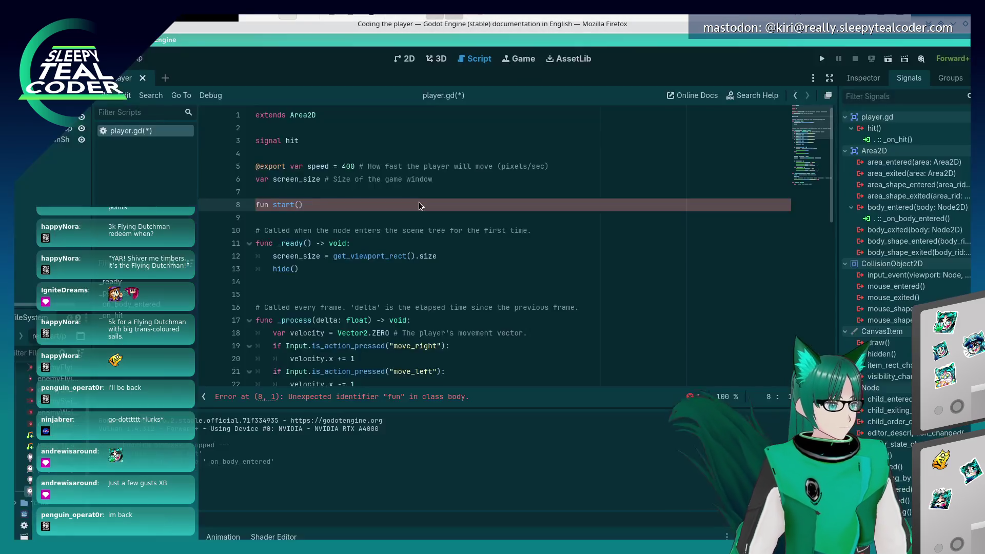
key("BackSpace")
type("pos)")
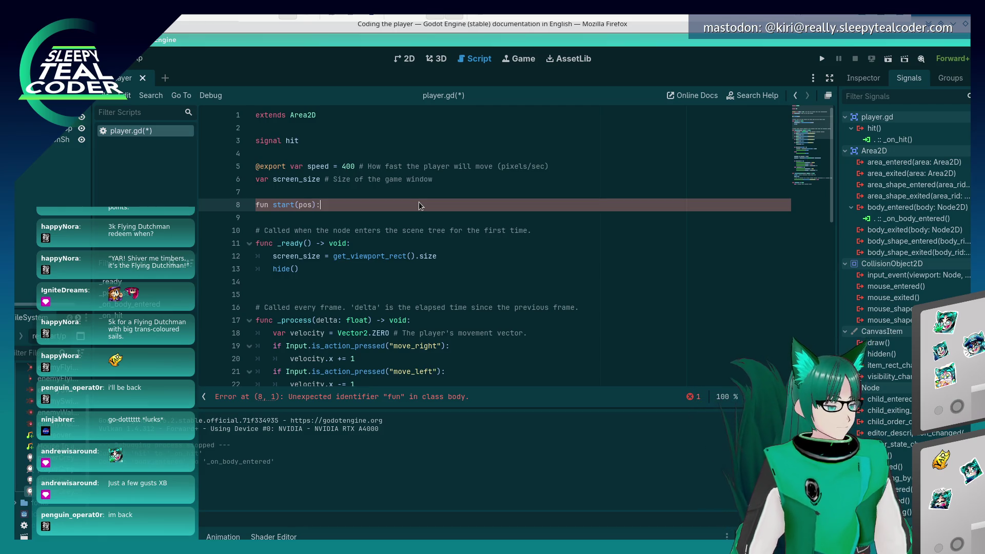
Give start() a body that sets position = pos and calls show()
key("alt+Tab")
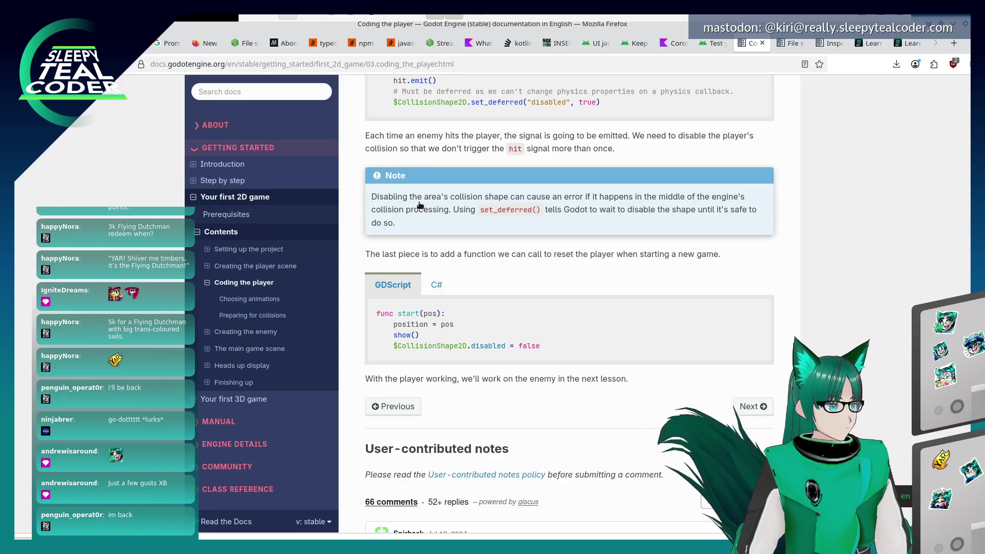
key("alt+Tab")
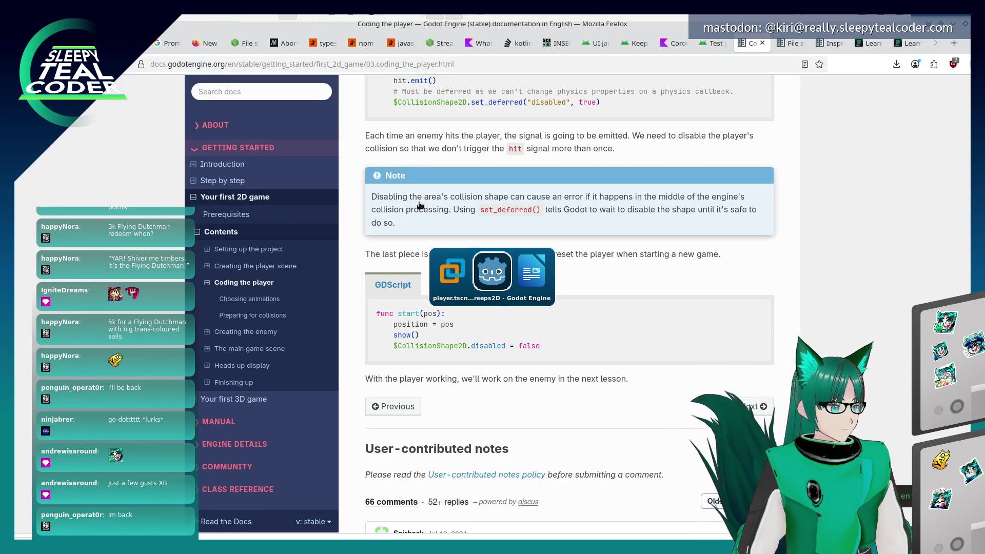
key("alt+shift+Tab")
key("alt+Tab")
key("Return")
type("position =")
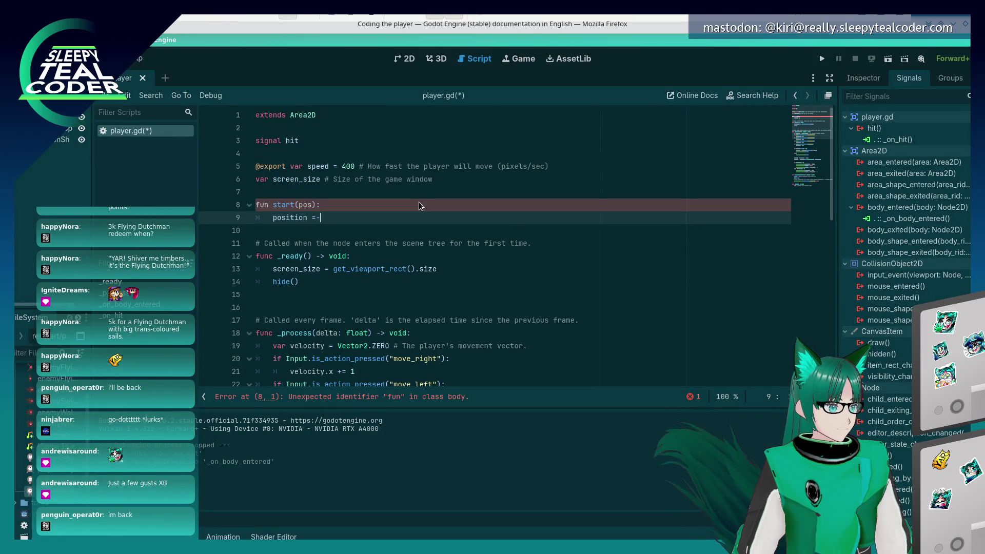
type(" pos")
key("Return")
type("show()")
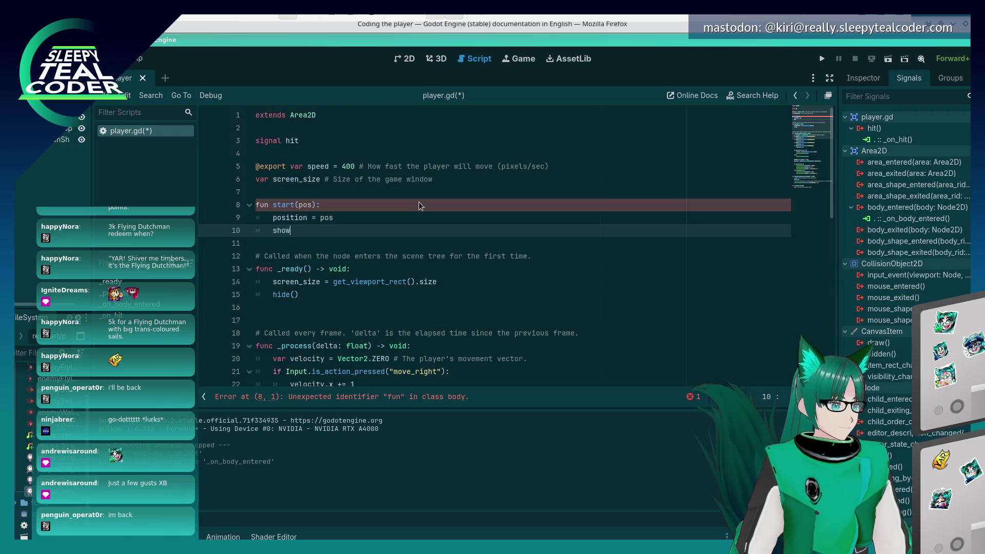
key("Return")
key("alt+Tab")
key("alt+Tab")
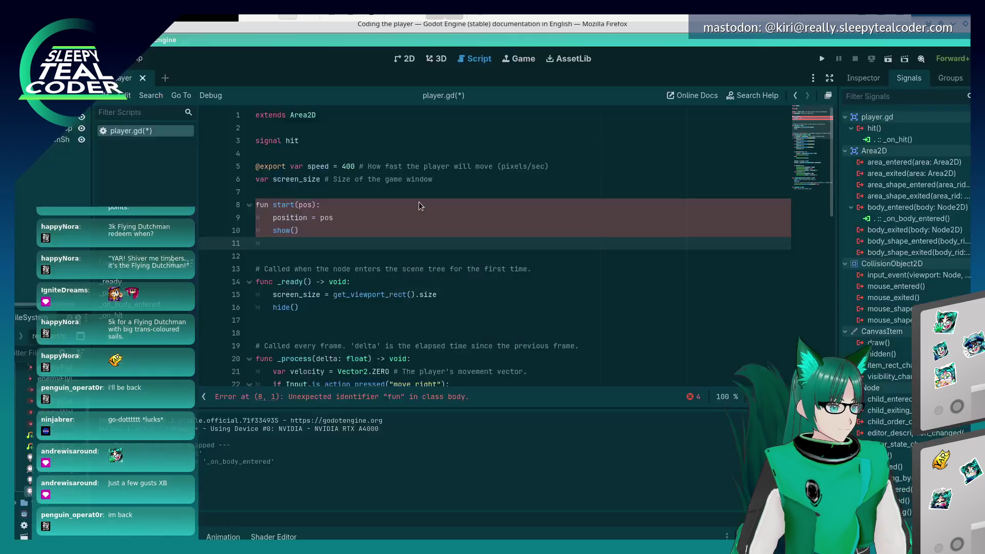
Add $CollisionShape2D.disabled = false as the last line of start()
type("%Co")
key("BackSpace")
key("BackSpace")
key("BackSpace")
type("$")
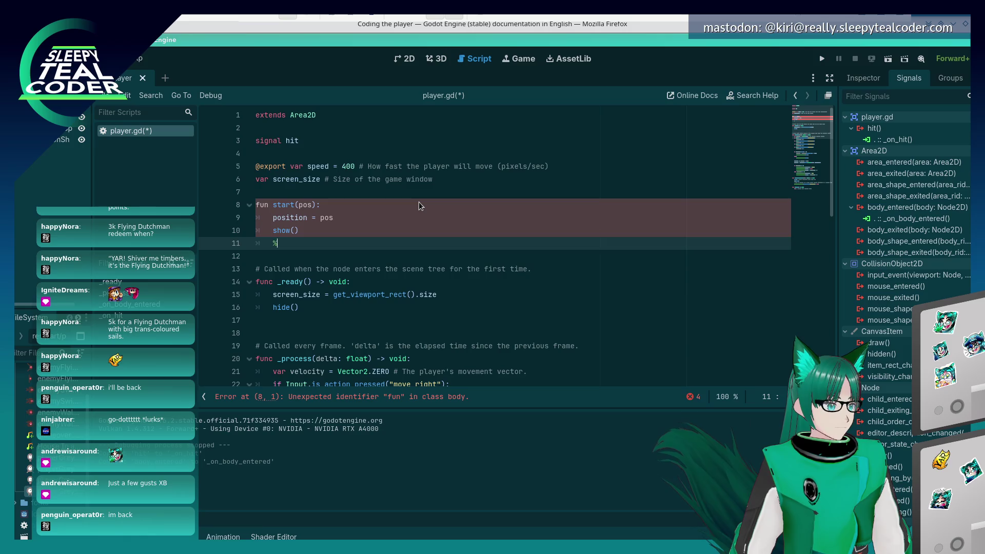
type("Coll")
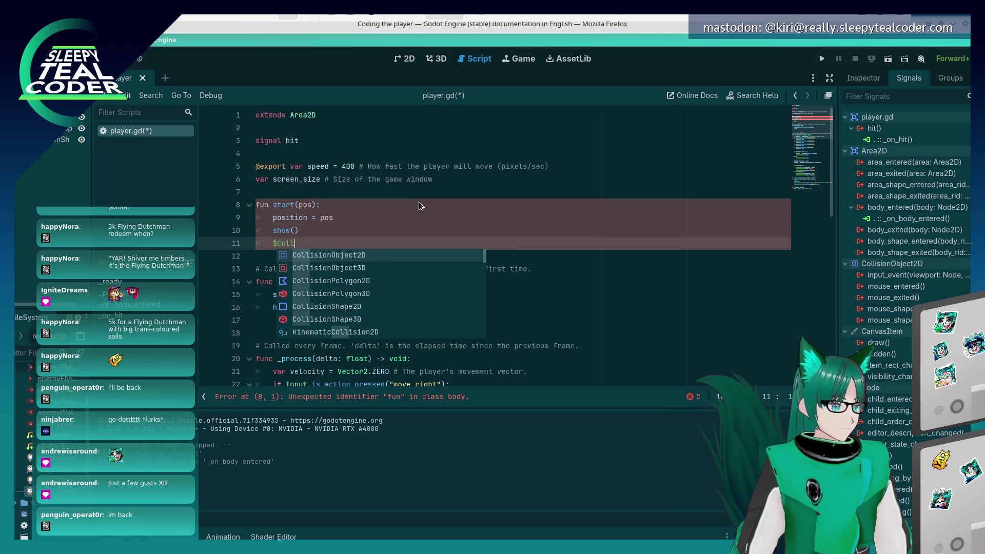
type("isio")
key("BackSpace")
key("BackSpace")
key("BackSpace")
type("lis")
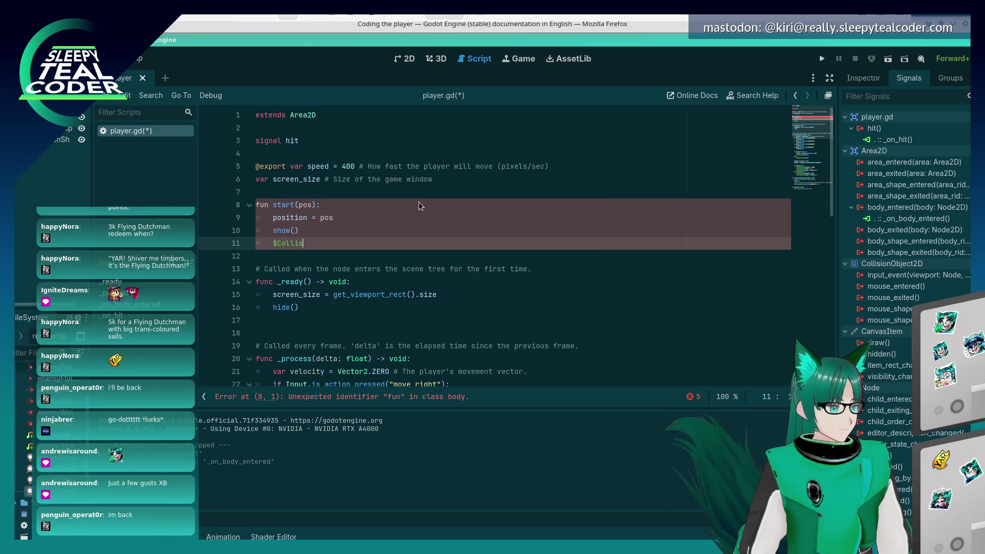
type("ionShape2D.")
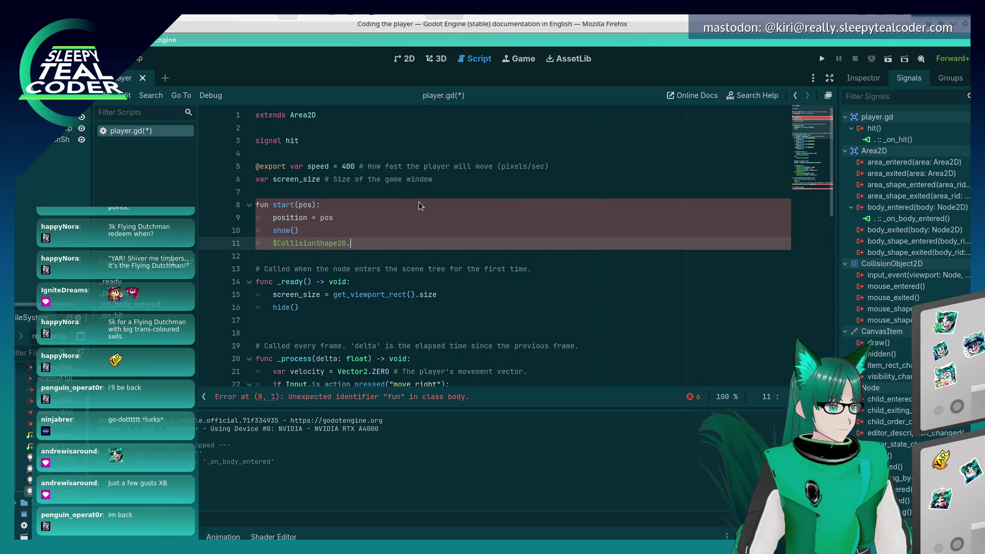
key("alt+Tab")
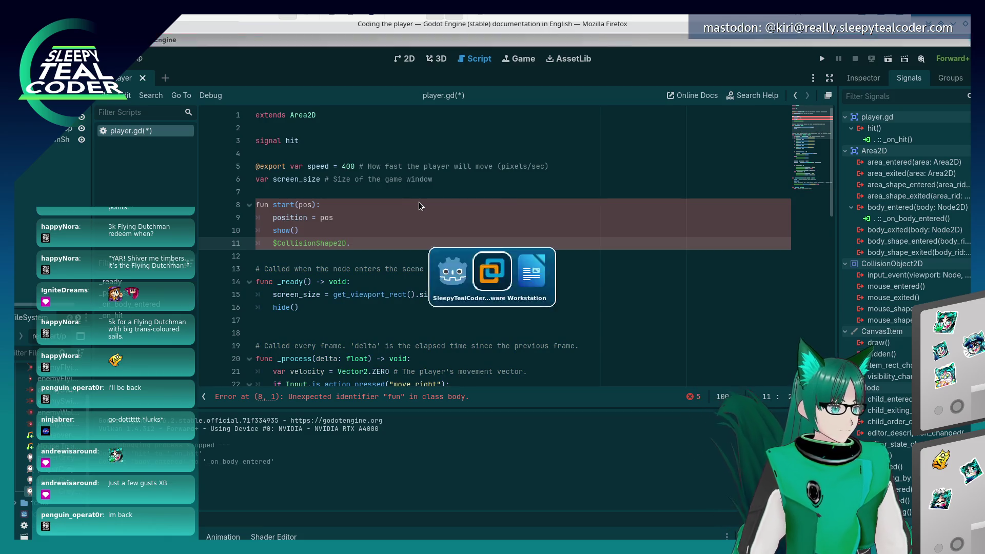
key("alt+Tab")
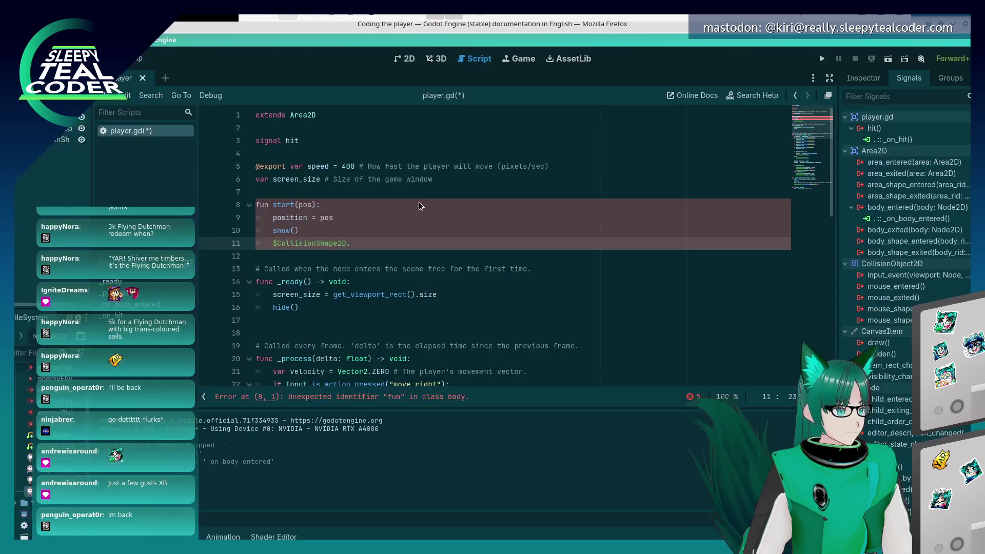
type(".disabled = false")
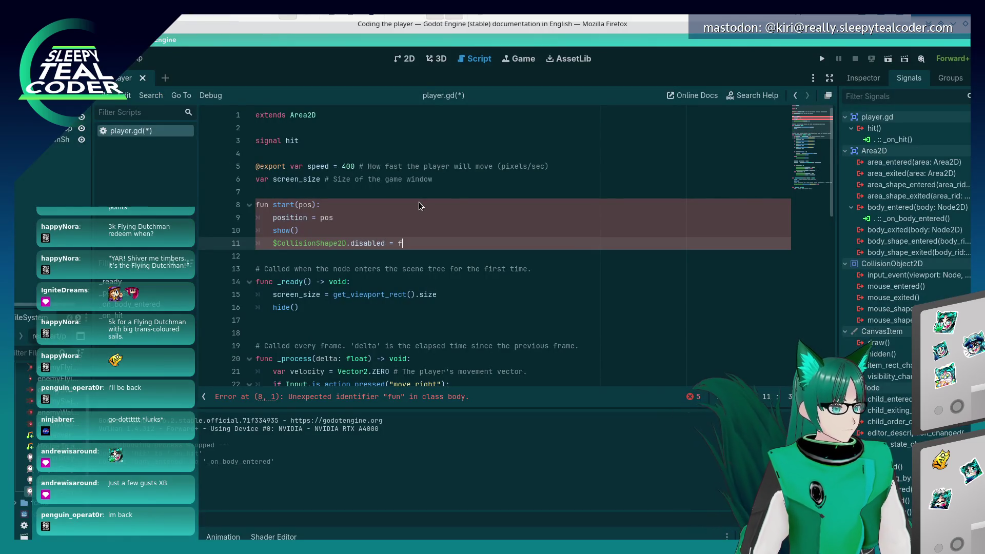
key("Return")
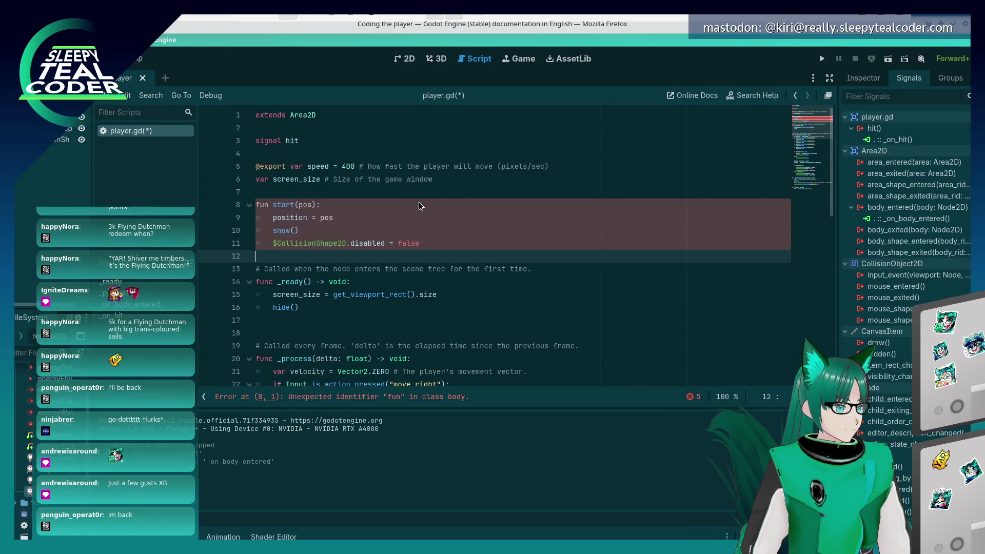
Correct the keyword 'fun' to 'func' on the start function's line
left_click(268, 205)
type("c")
left_click(324, 181)
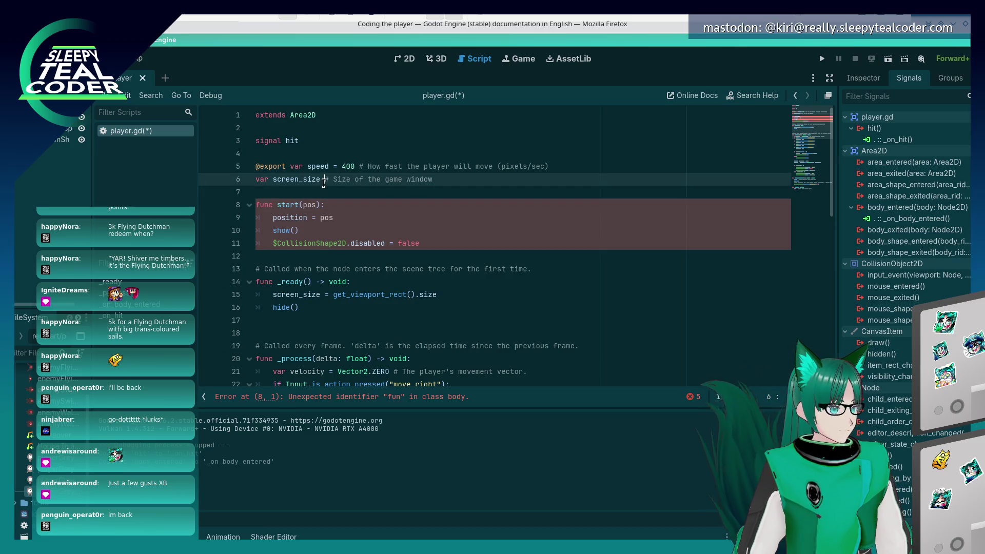
left_click(408, 252)
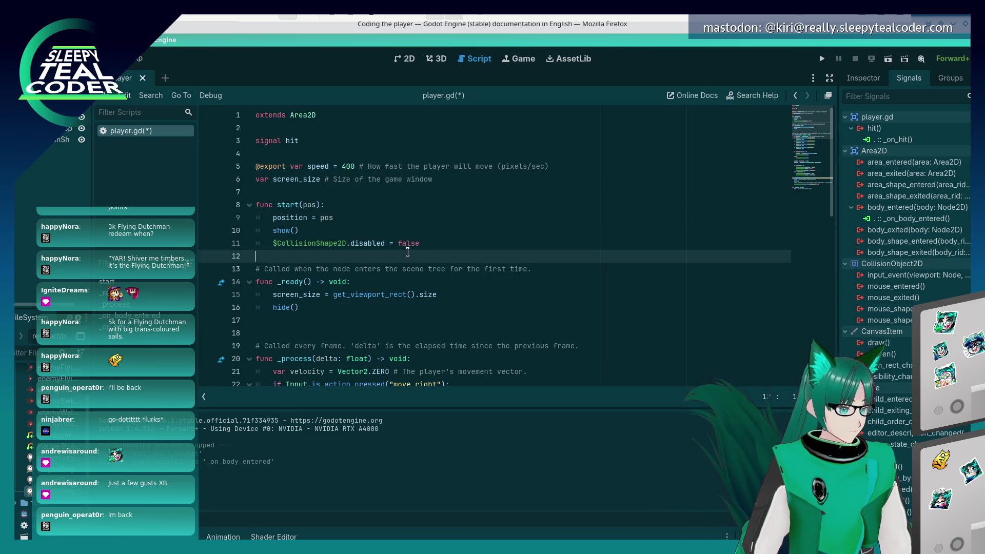
Review the end of the Coding the player page and open the Creating the enemy lesson
key("alt+Tab")
scroll(423, 281, "down", 3)
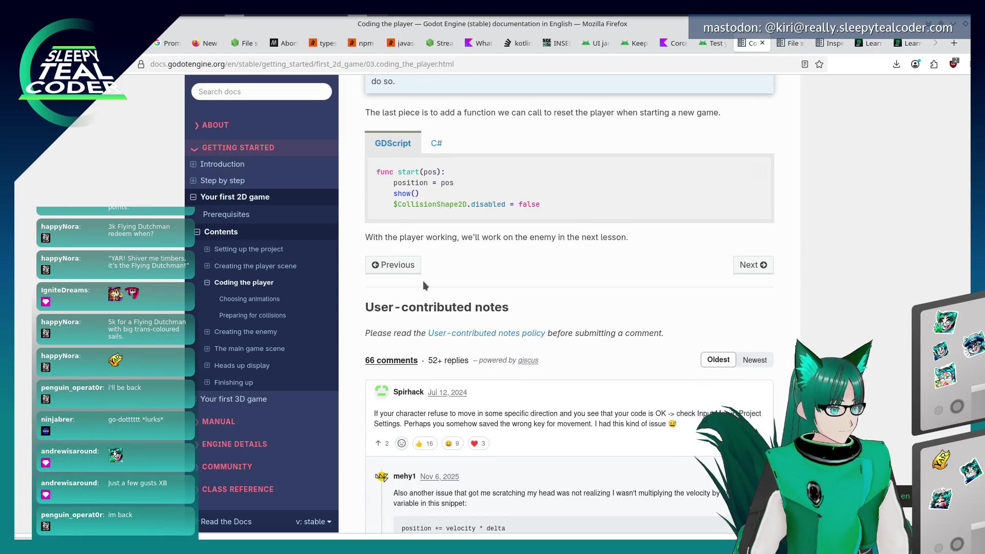
scroll(423, 279, "up", 2)
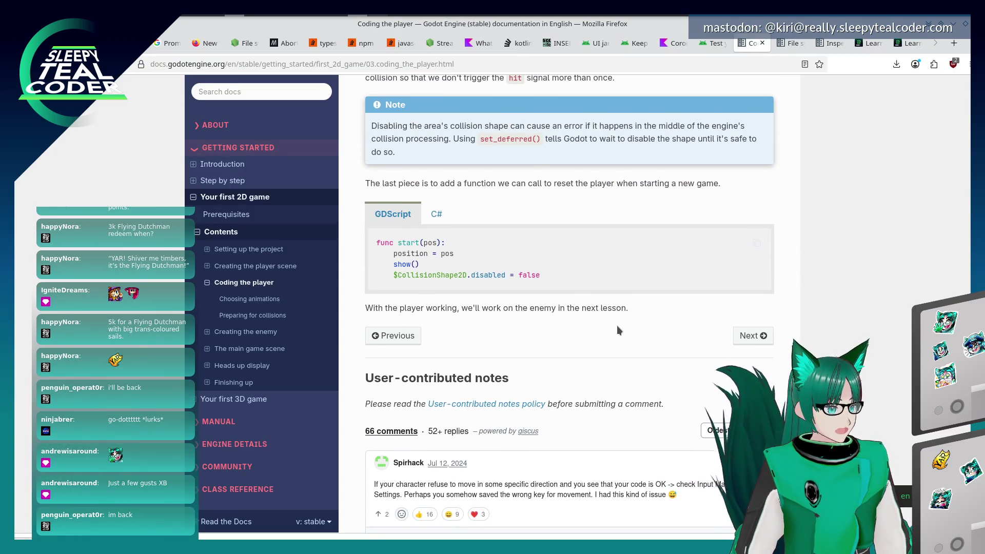
left_click(750, 336)
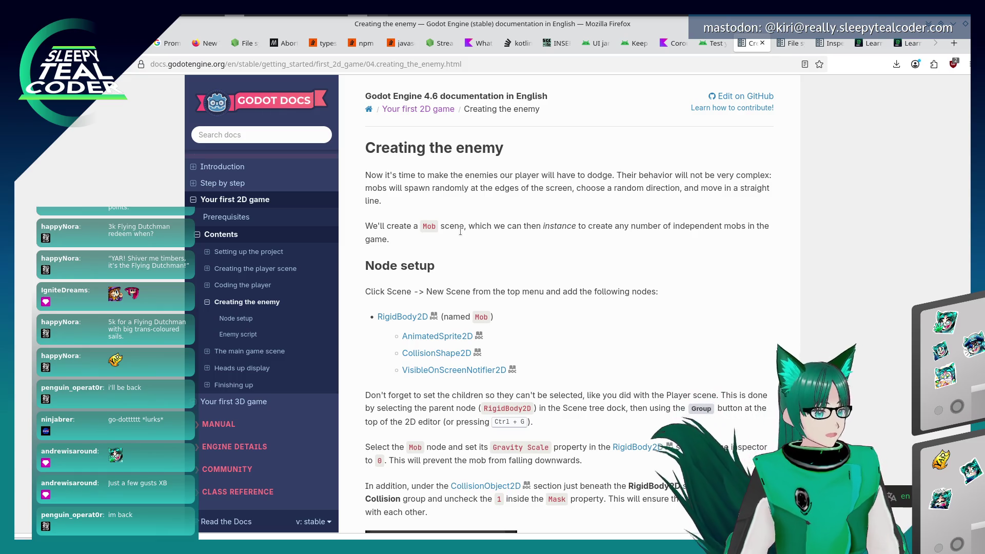
Scroll the Creating the enemy page to its Node setup list and return to Godot
scroll(458, 229, "down", 3)
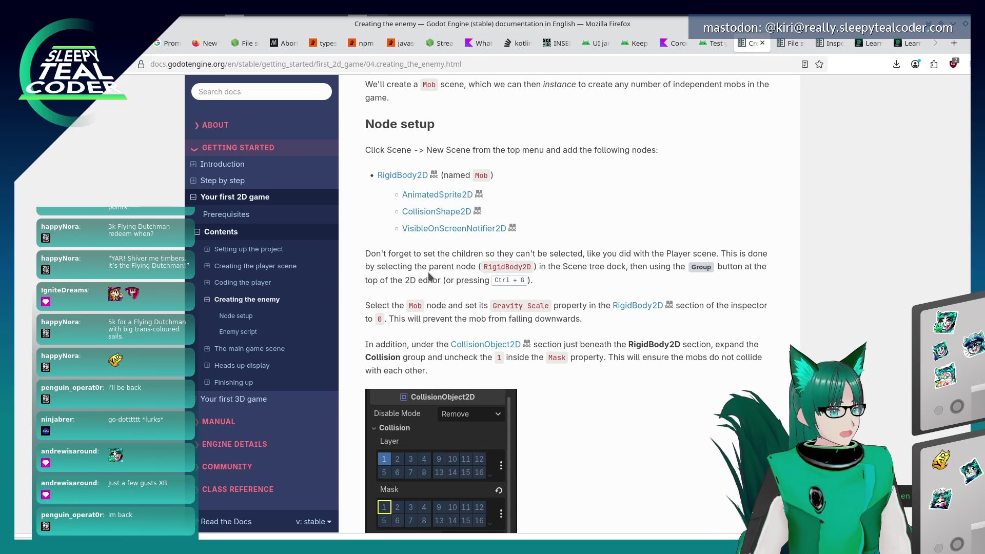
key("alt+Tab")
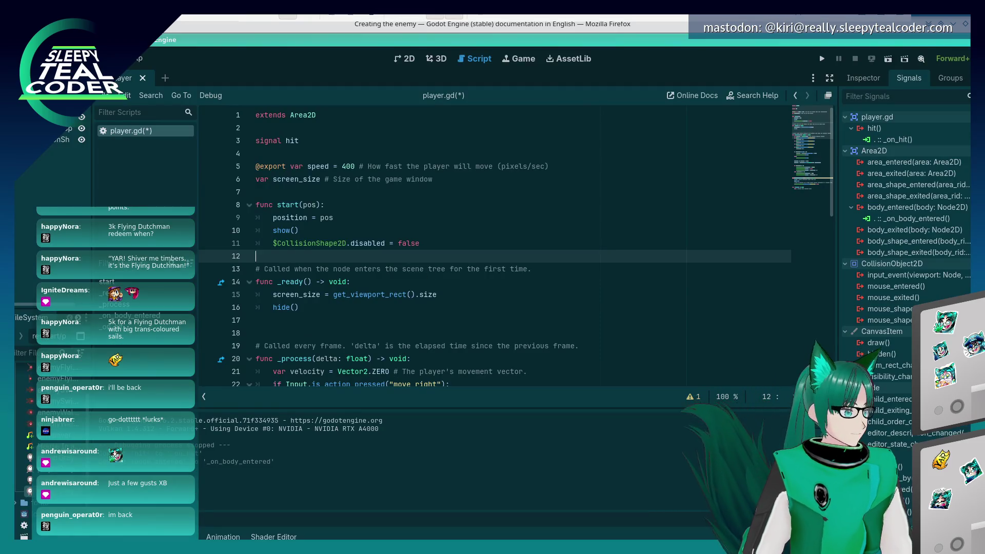
Create a new scene with a RigidBody2D as its root node
key("ctrl+a")
key("Escape")
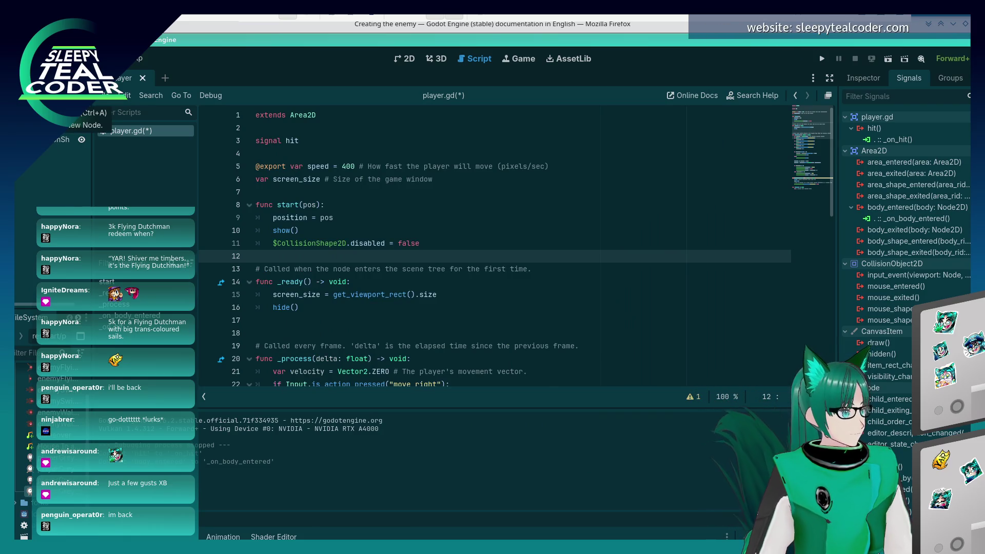
key("alt+Tab")
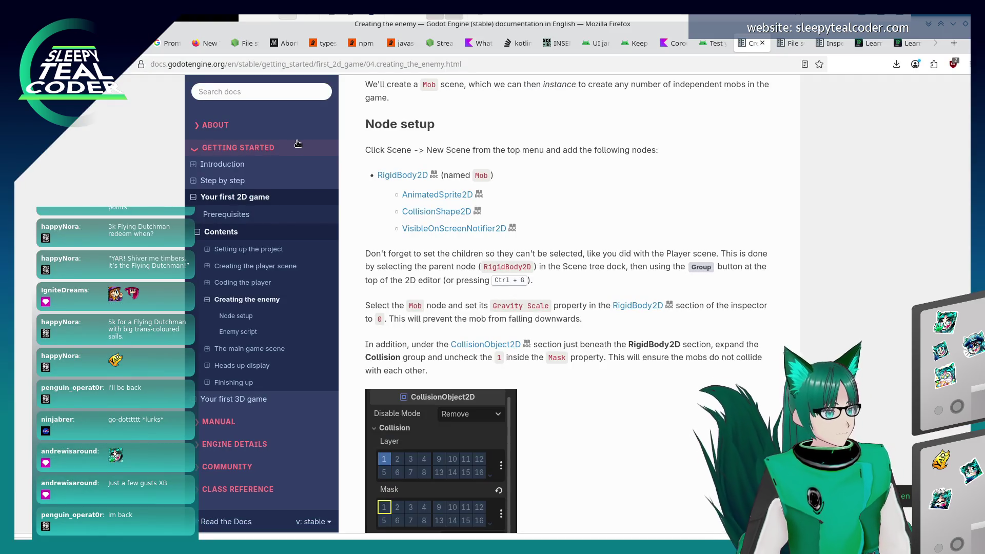
key("alt+Tab")
key("ctrl+n")
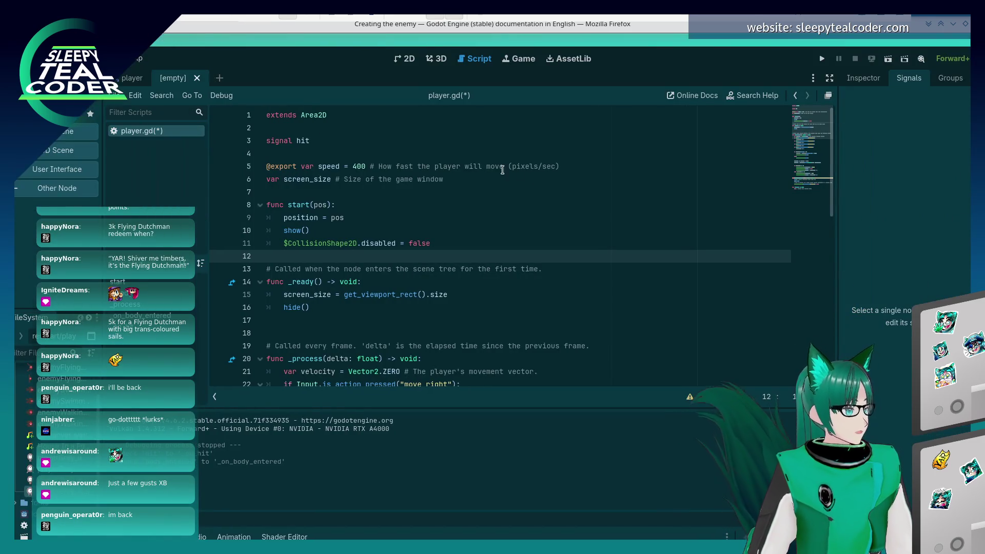
key("alt+Tab")
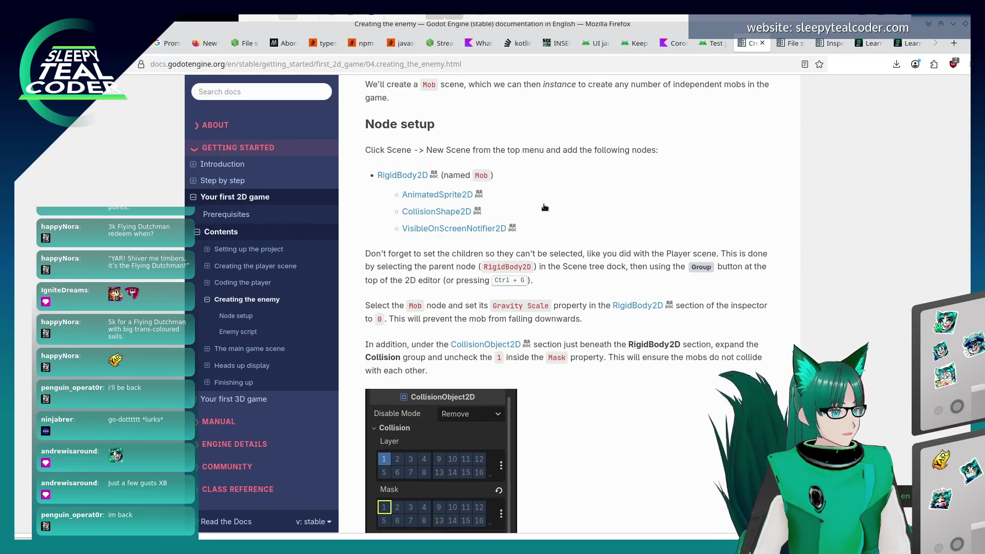
key("alt+Tab")
left_click(53, 193)
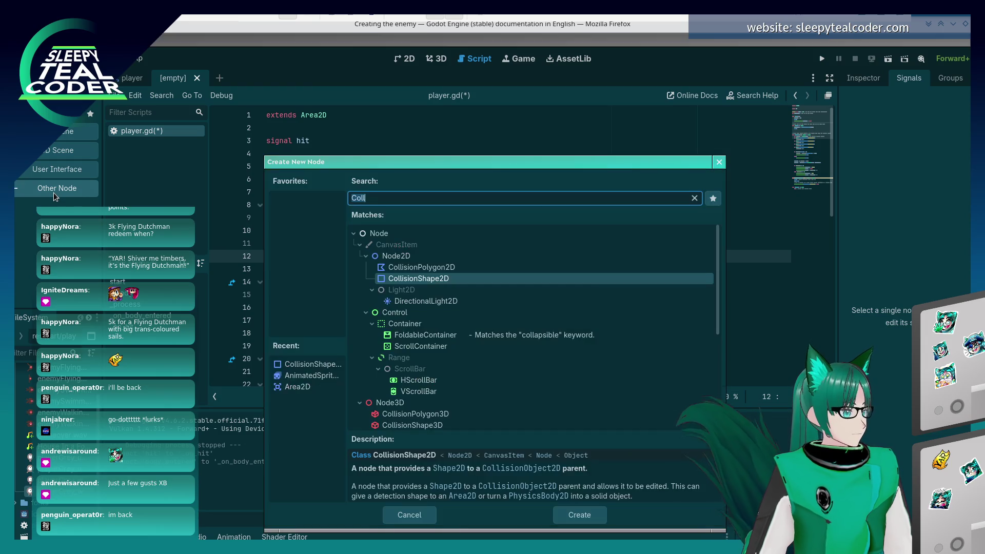
type("Rigid")
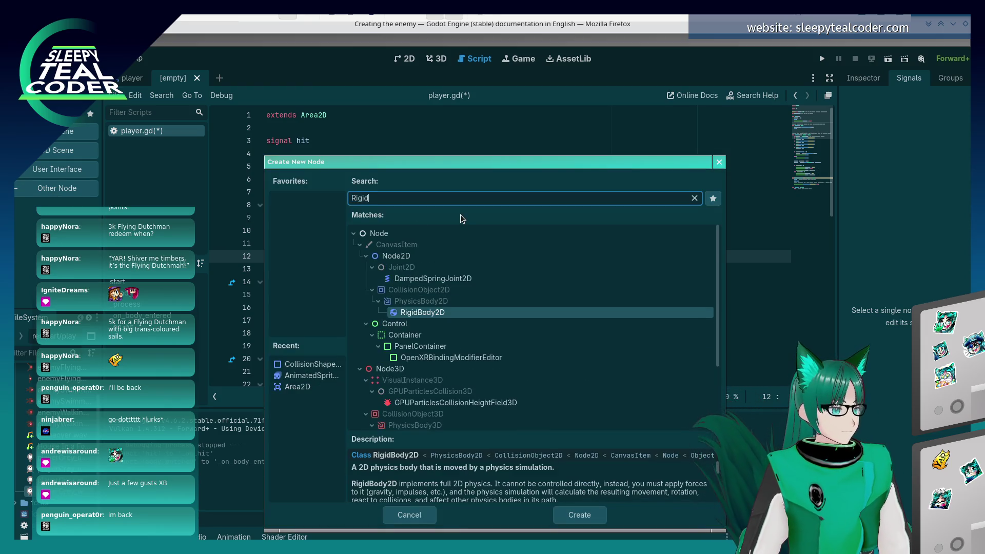
double_click(439, 314)
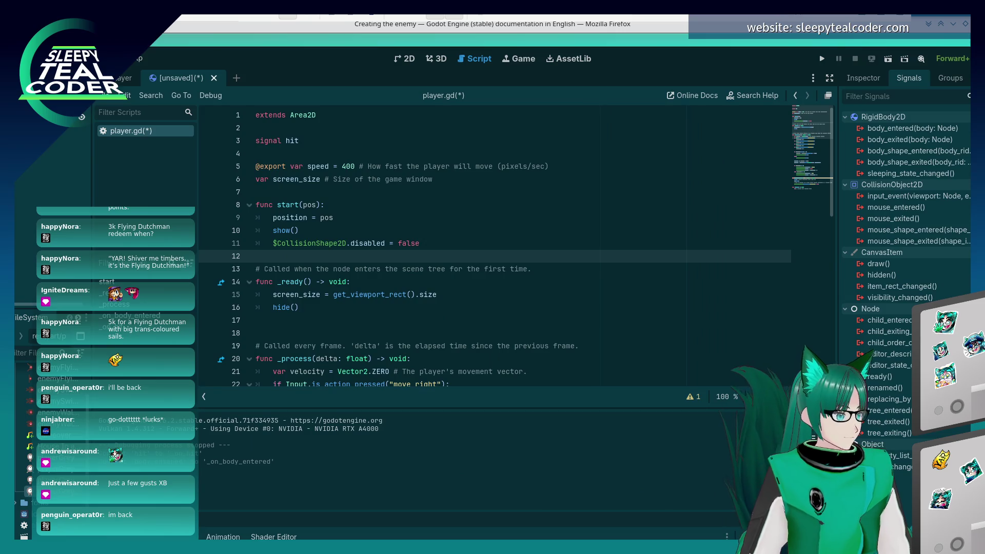
Add an AnimatedSprite2D child node to the RigidBody2D root
key("alt+Tab")
key("alt+Tab")
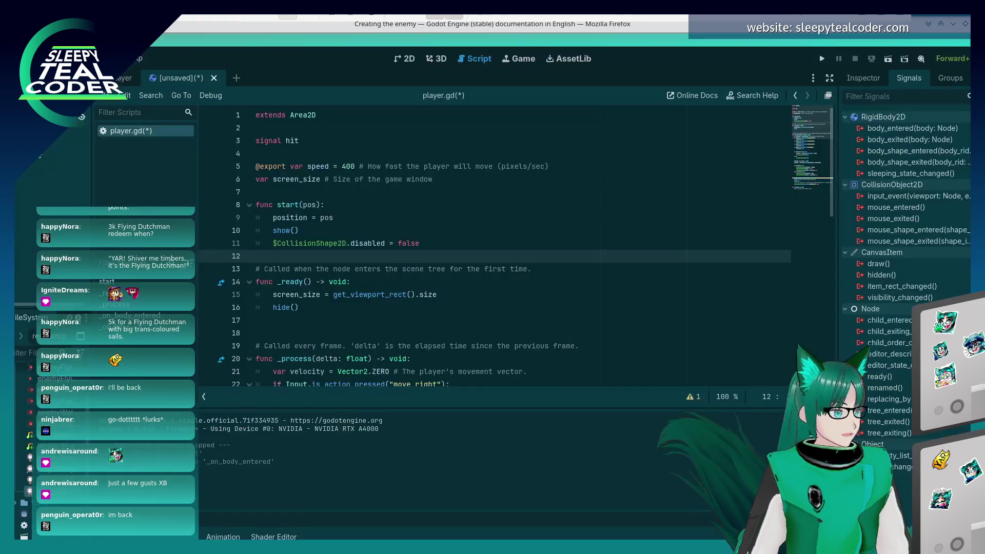
key("ctrl+a")
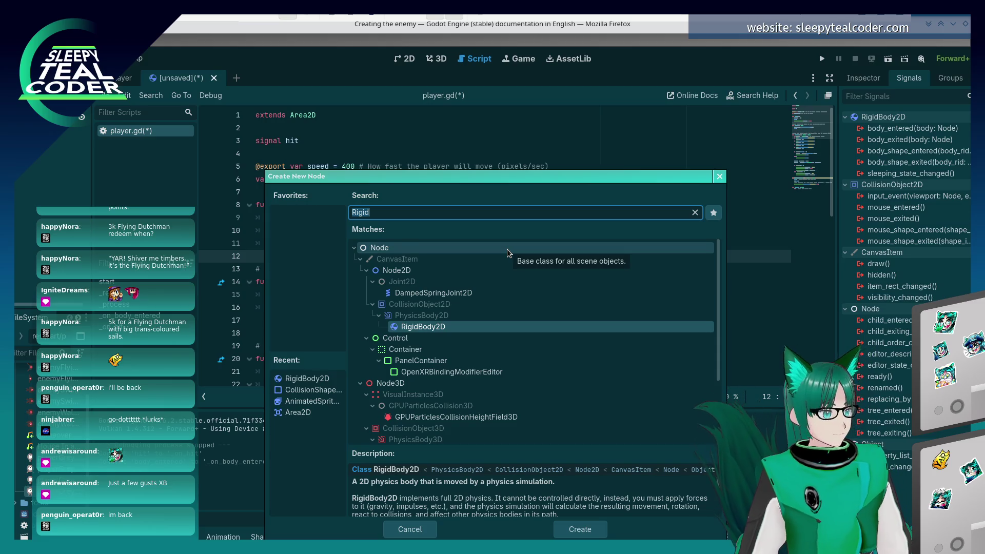
type("animated")
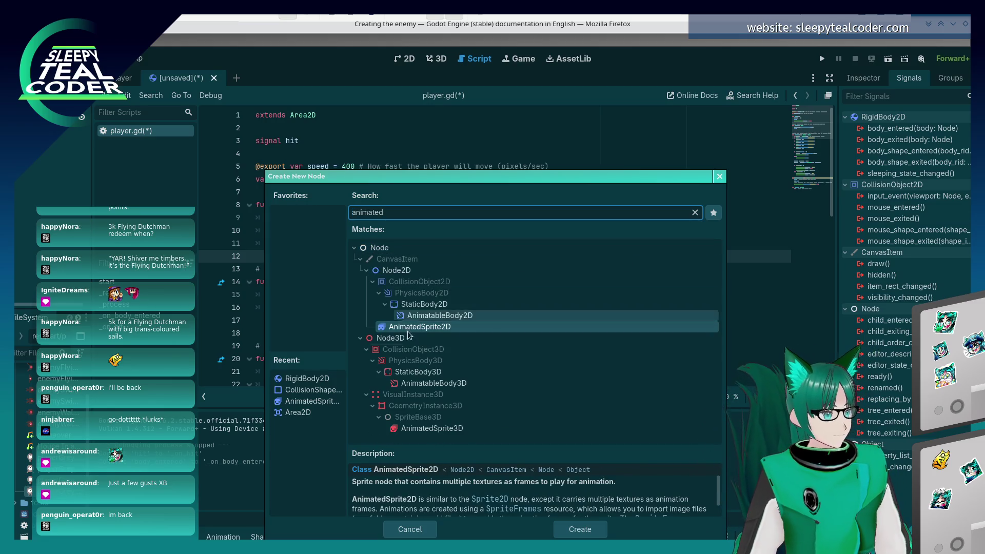
left_click(311, 401)
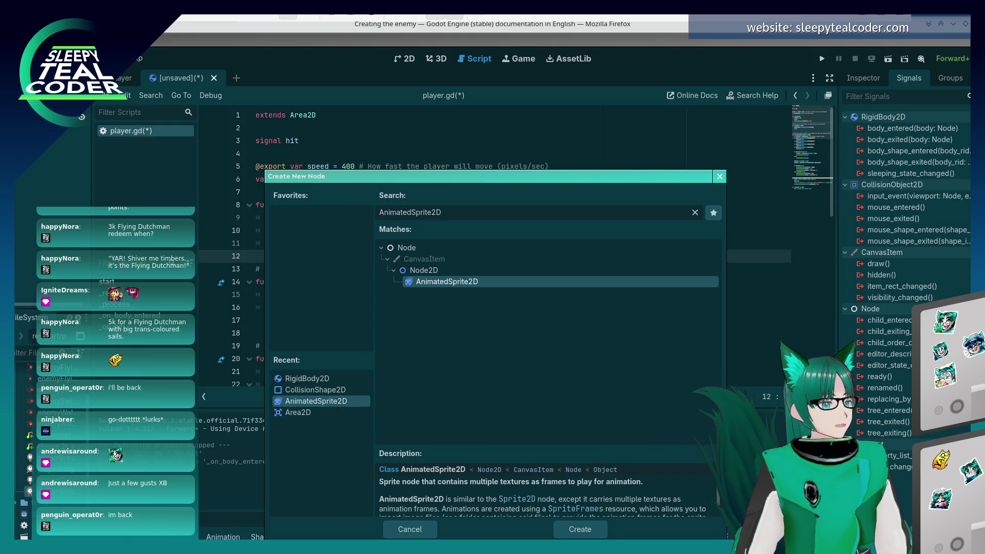
left_click(601, 532)
Add a CollisionShape2D child node to the root
key("alt+Tab")
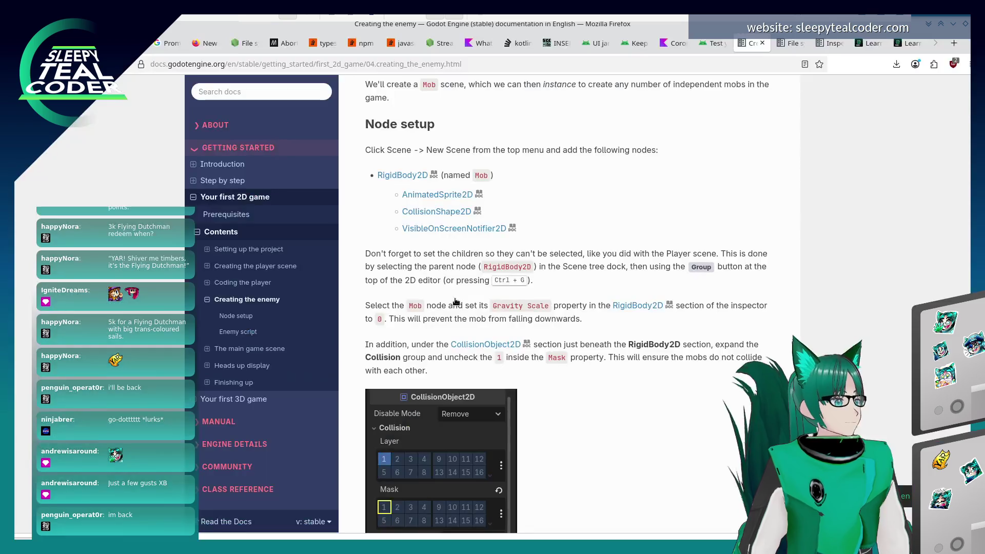
key("alt+Tab")
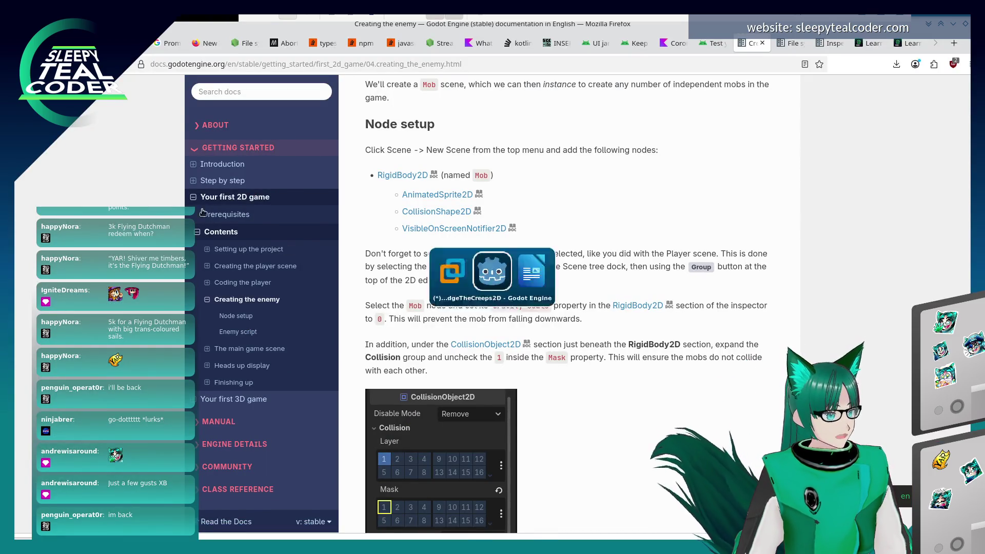
right_click(47, 123)
left_click(65, 132)
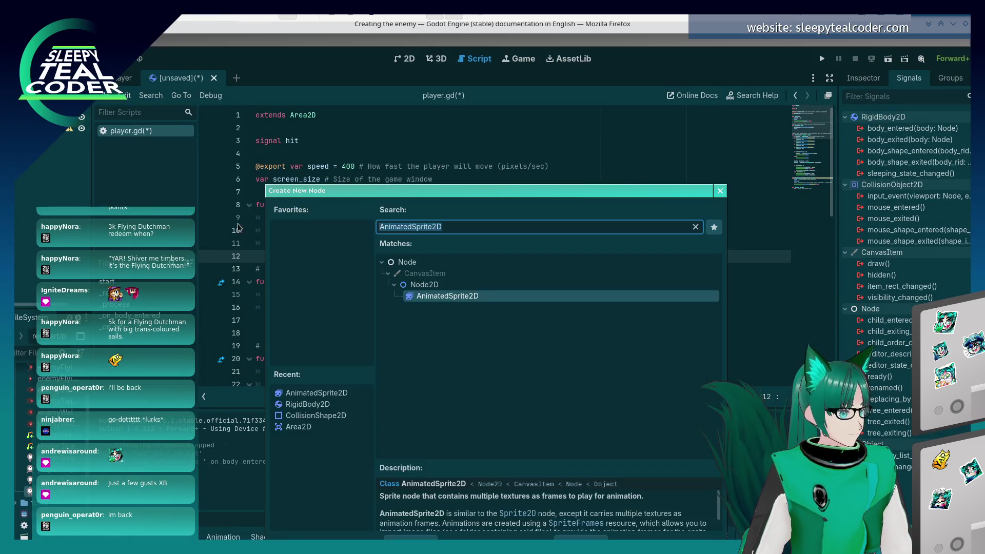
left_click(316, 415)
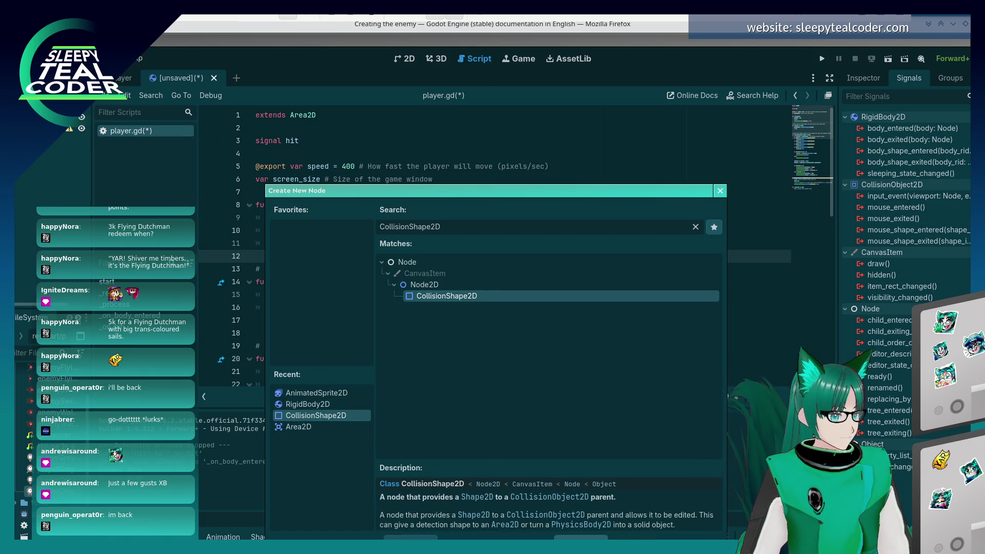
key("Return")
Add a VisibleOnScreenNotifier2D child node, then go back to the enemy tutorial
key("alt+Tab")
key("alt+Tab")
right_click(47, 122)
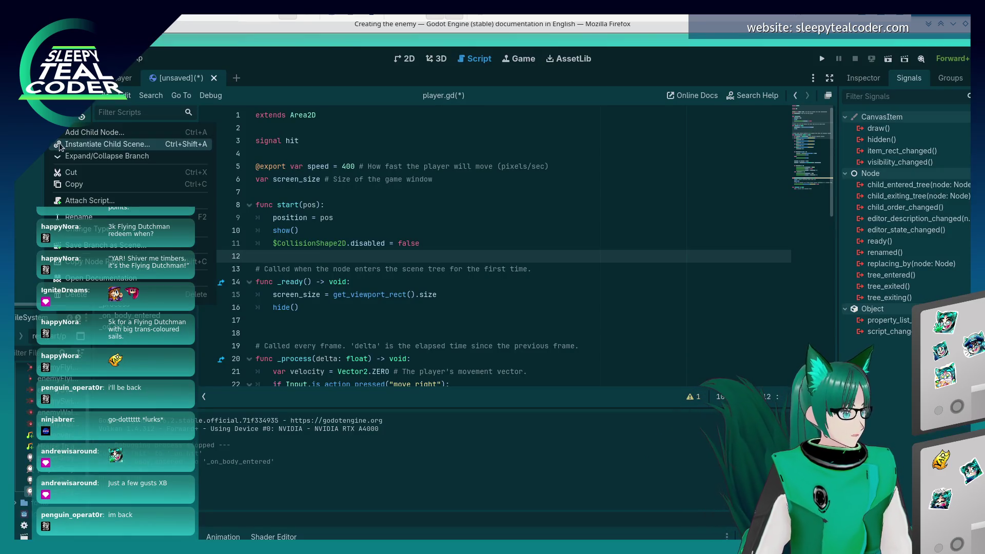
left_click(126, 144)
type("Visible")
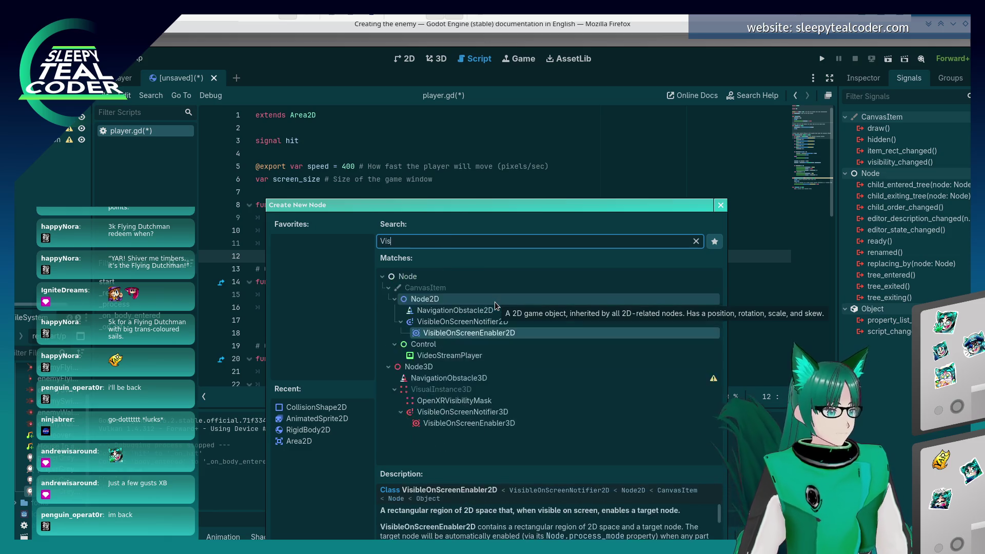
double_click(482, 322)
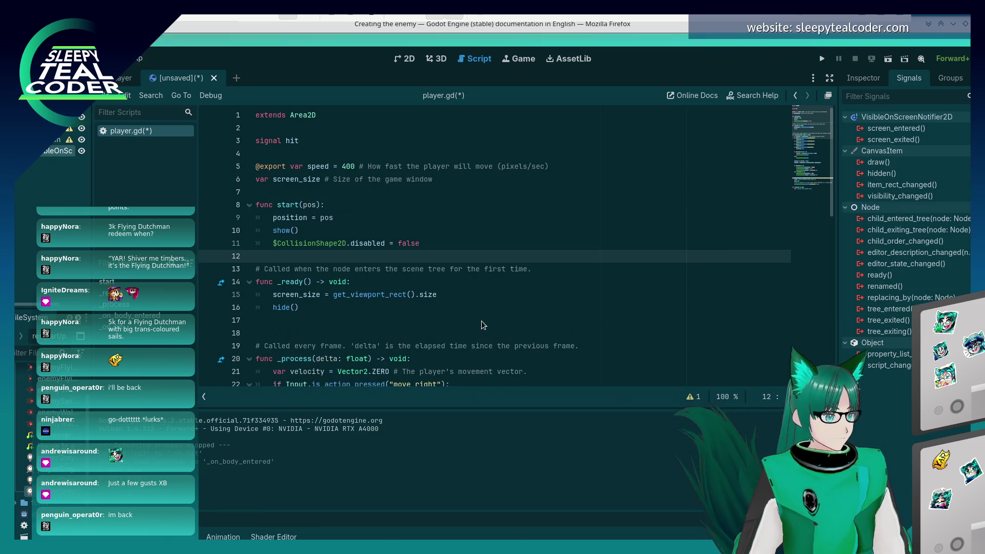
left_click(61, 186)
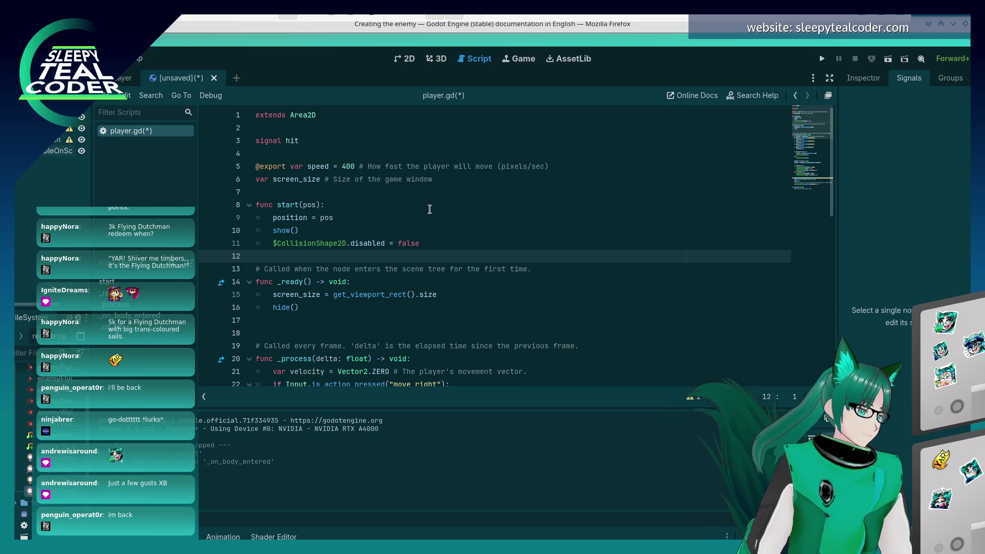
key("alt+Tab")
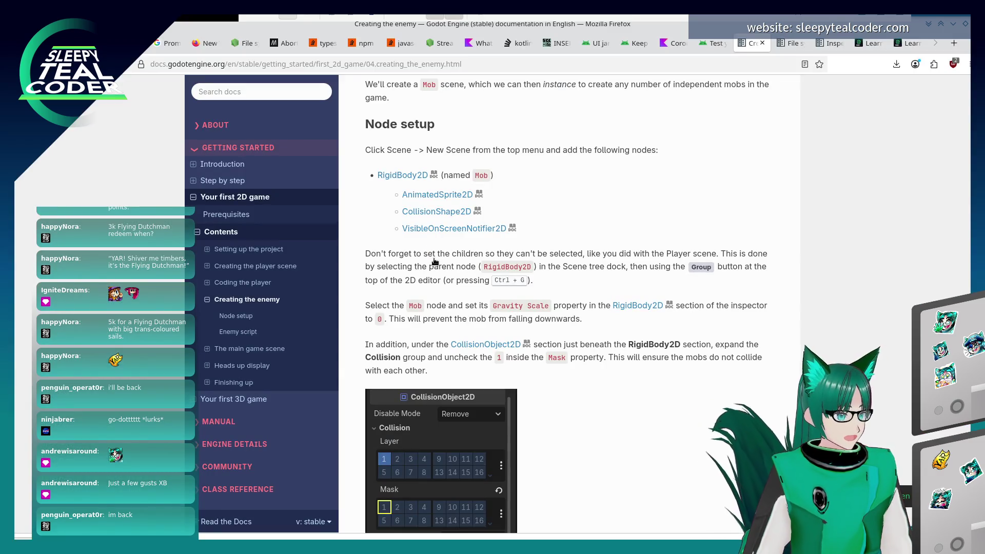
scroll(434, 261, "down", 3)
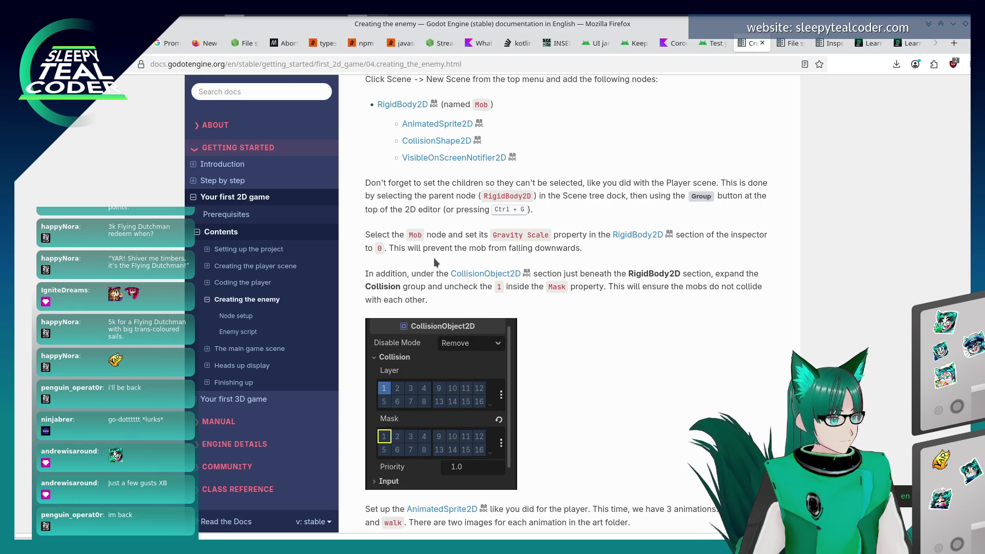
key("alt+Tab")
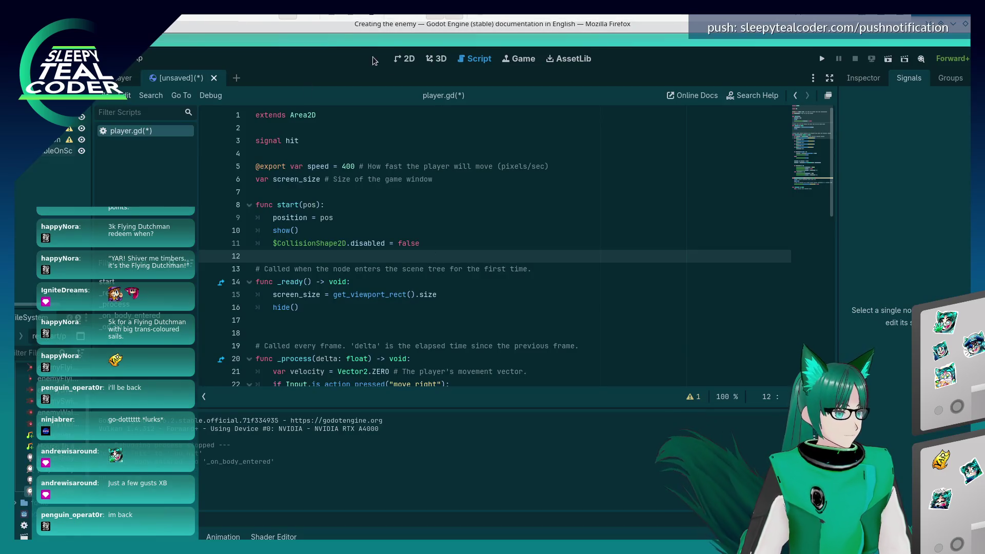
left_click(411, 62)
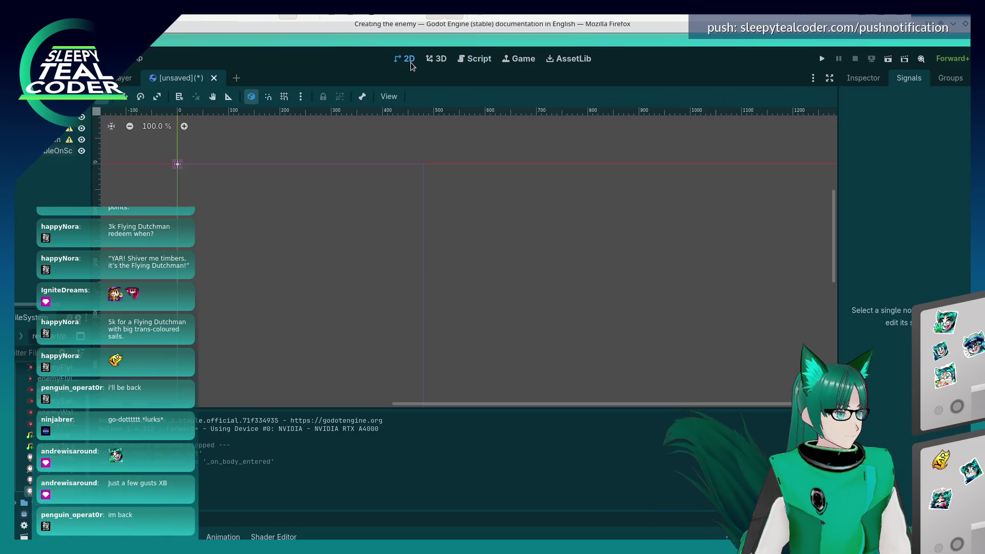
left_click(52, 117)
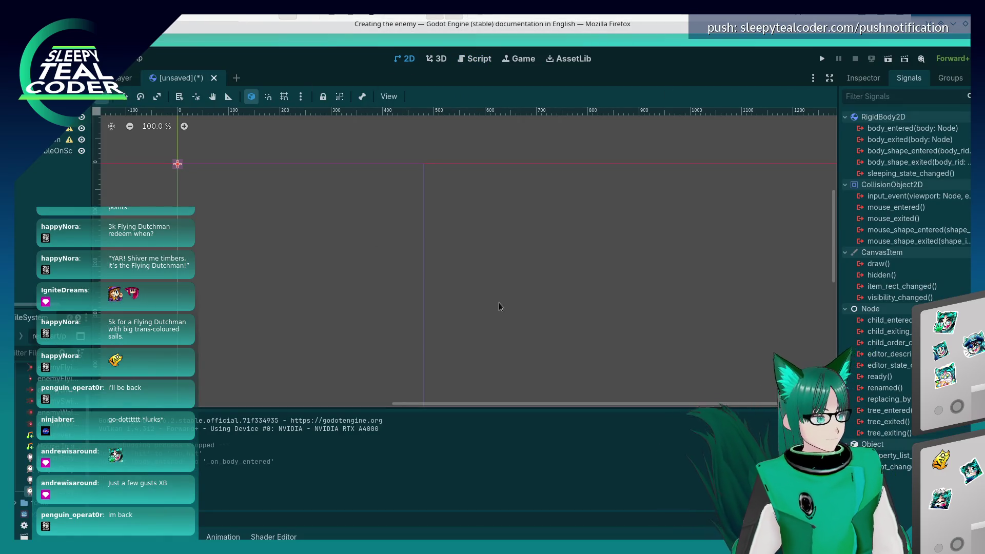
key("alt+Tab")
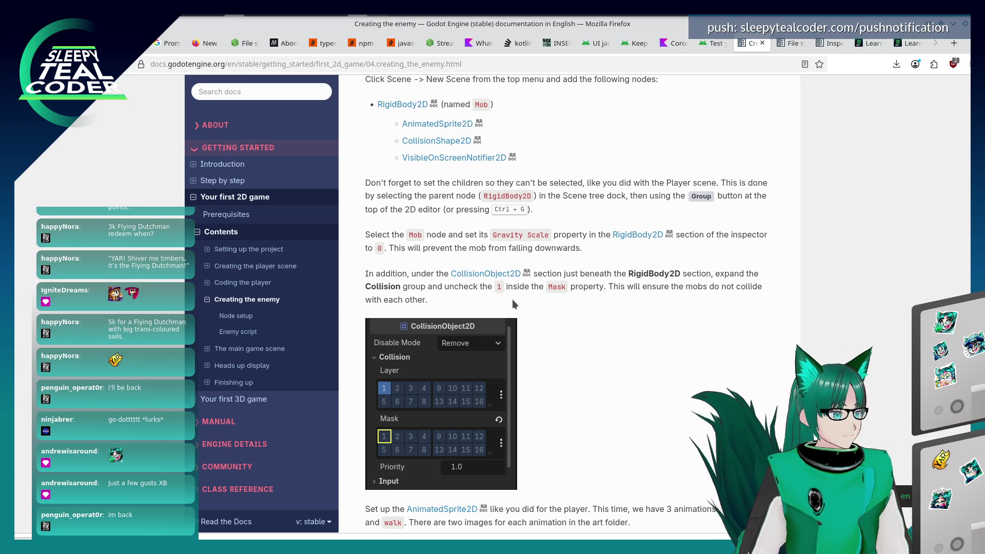
scroll(512, 299, "up", 2)
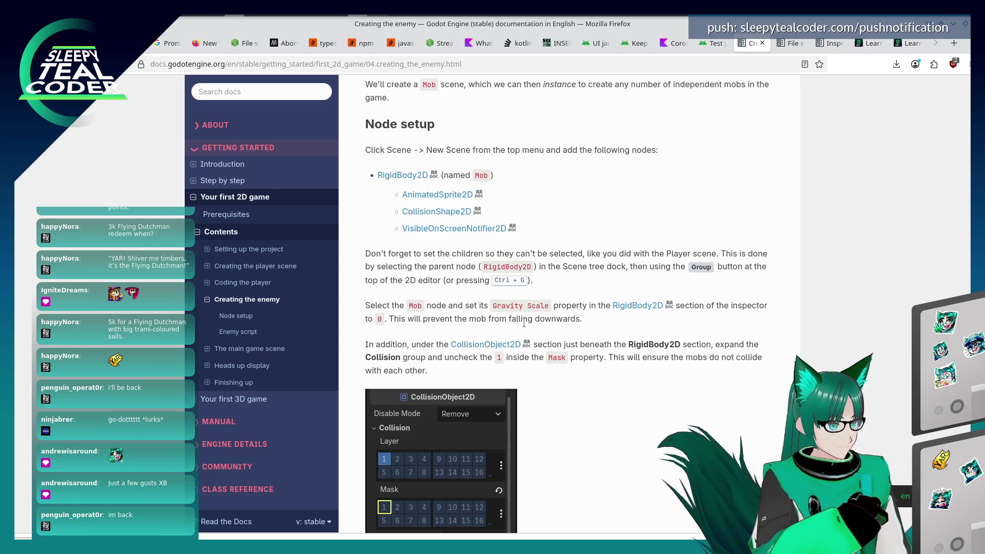
key("alt+Tab")
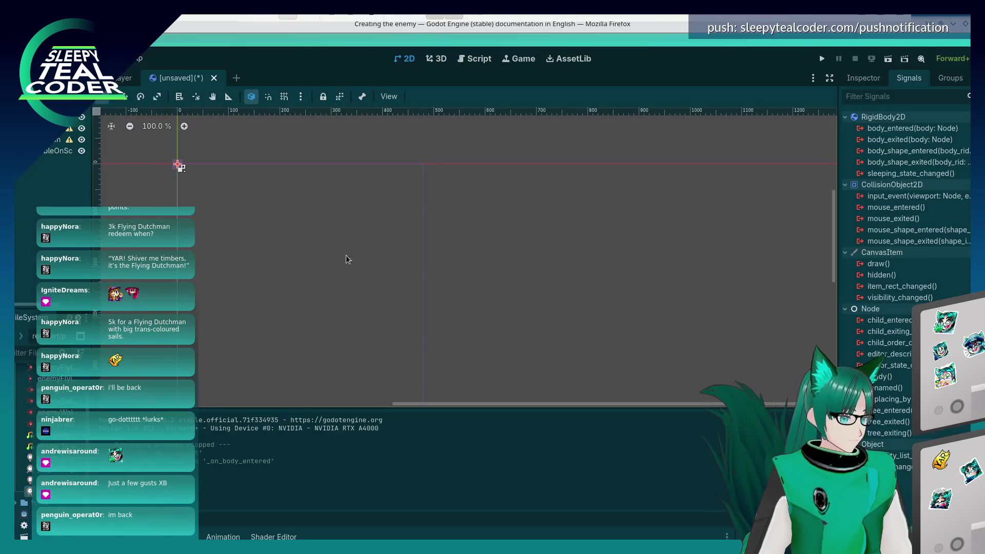
right_click(47, 116)
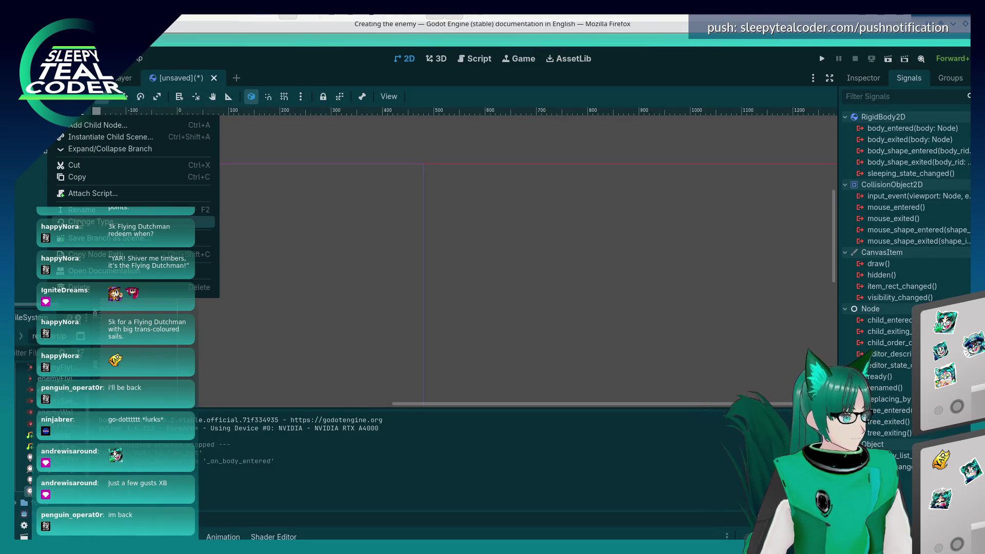
Read ahead in the tutorial, then show Mob's RigidBody2D properties in the Inspector, Gravity Scale 1.0
left_click(80, 214)
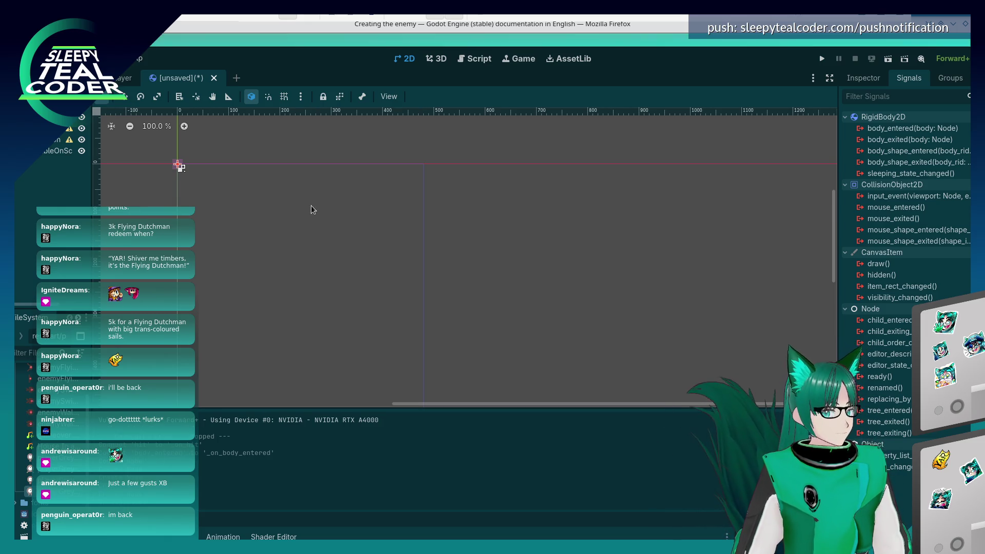
key("alt+Tab")
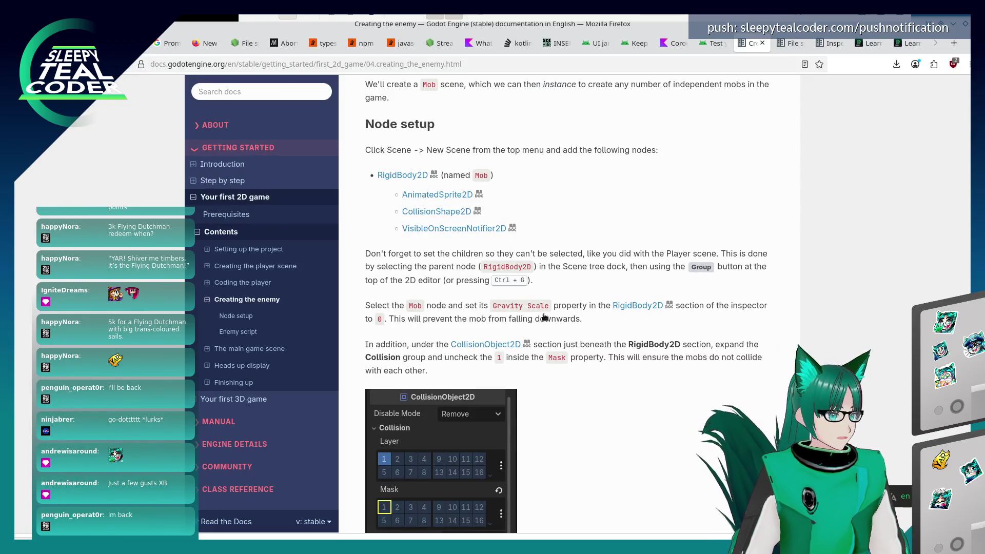
scroll(610, 321, "down", 3)
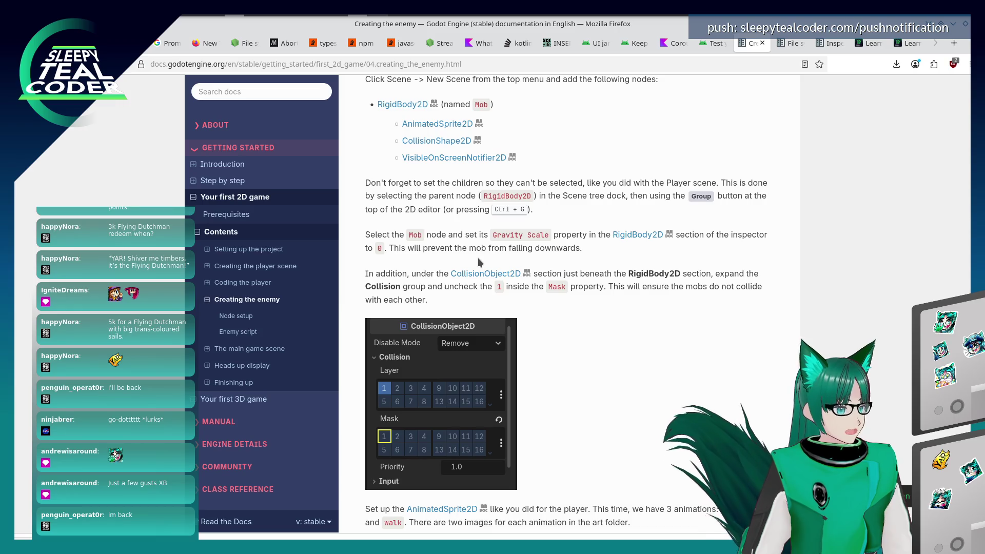
key("alt+Tab")
key("alt+Tab")
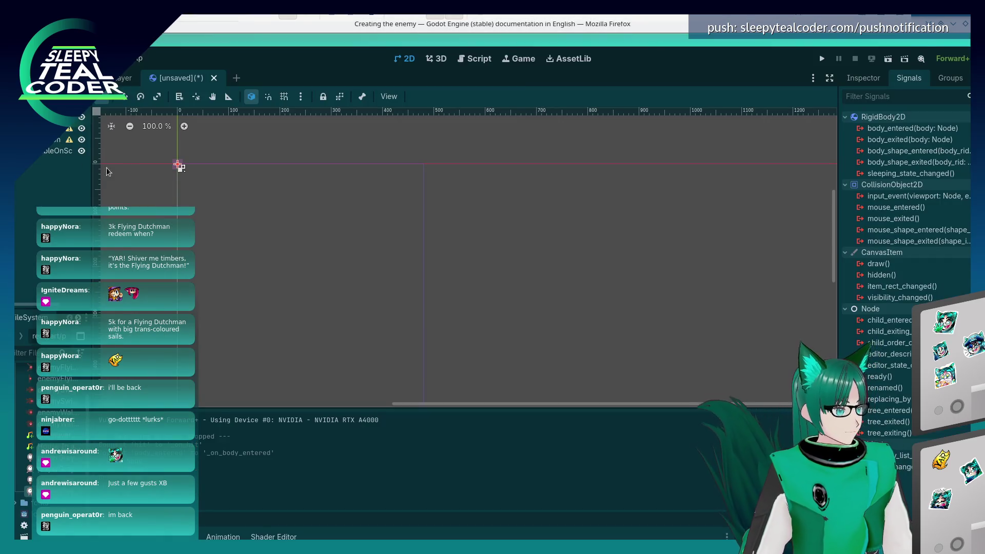
left_click(870, 78)
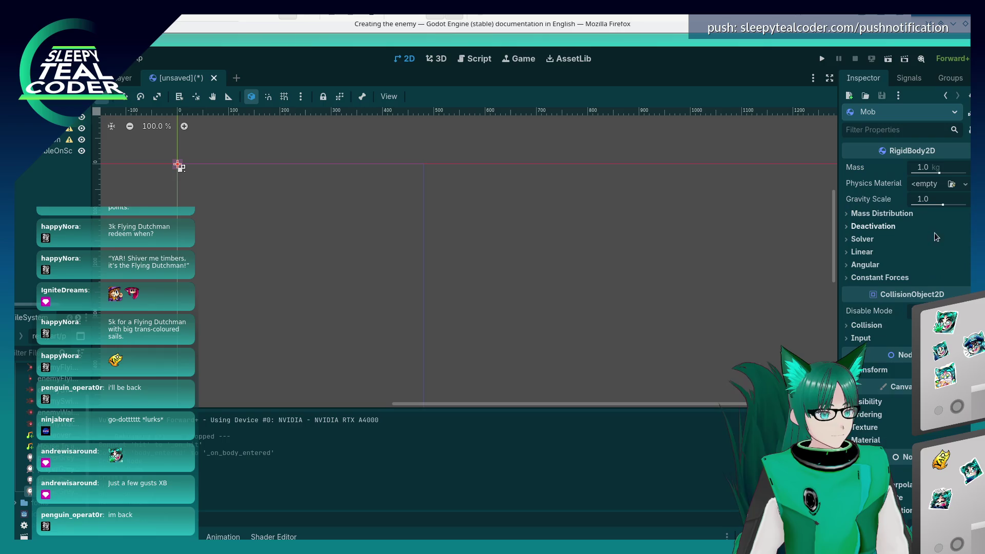
Drag Mob's Gravity Scale down to 0.0 and review the tutorial page
left_click_drag(943, 204, 939, 204)
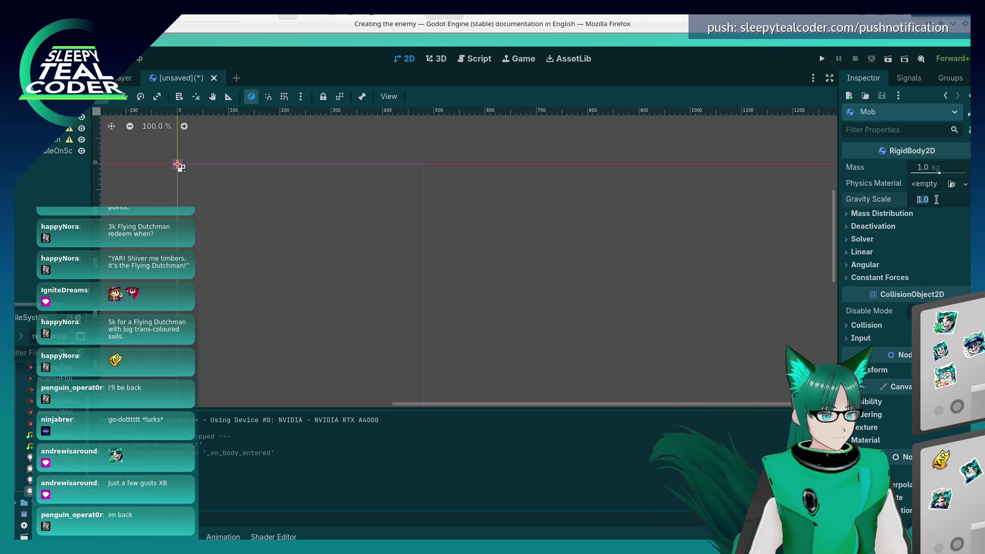
left_click(581, 272)
key("alt+Tab")
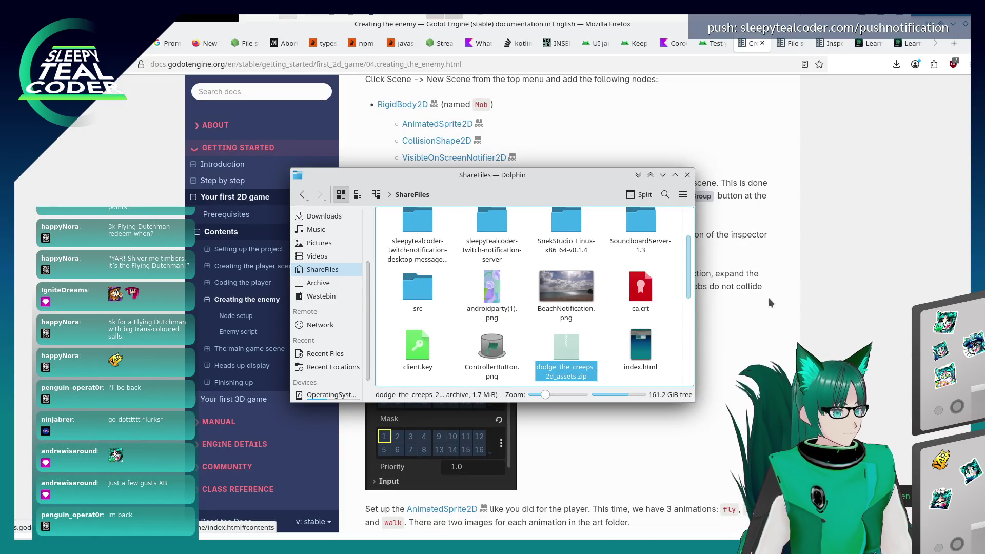
left_click(768, 298)
scroll(691, 320, "down", 5)
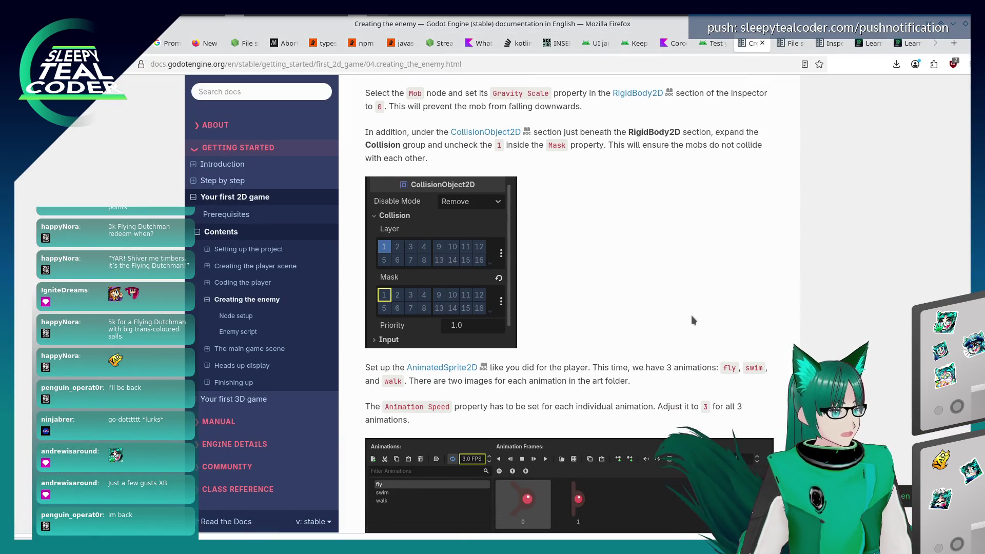
scroll(691, 321, "up", 2)
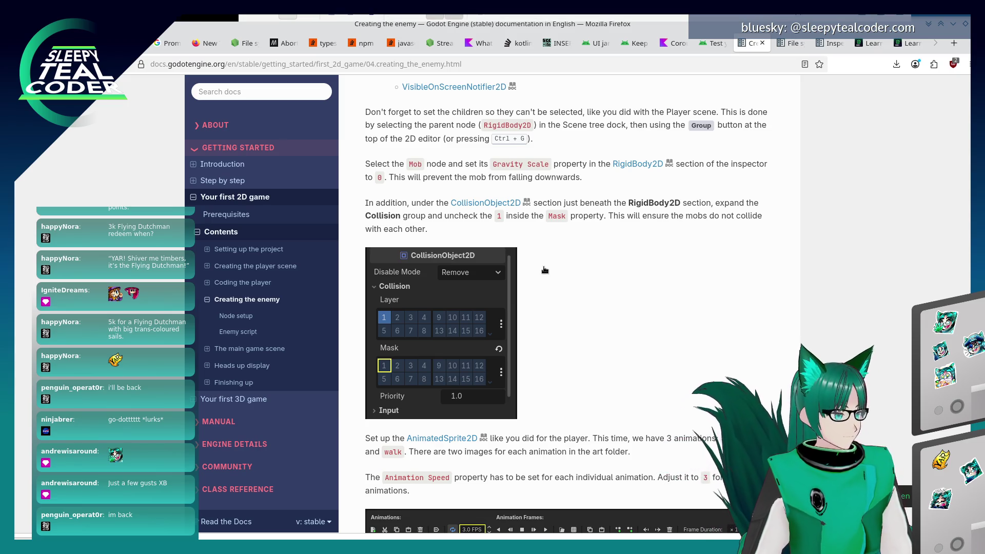
Reselect the Mob node in the Scene dock, then return to the docs' collision mask step
key("alt+Tab")
key("Escape")
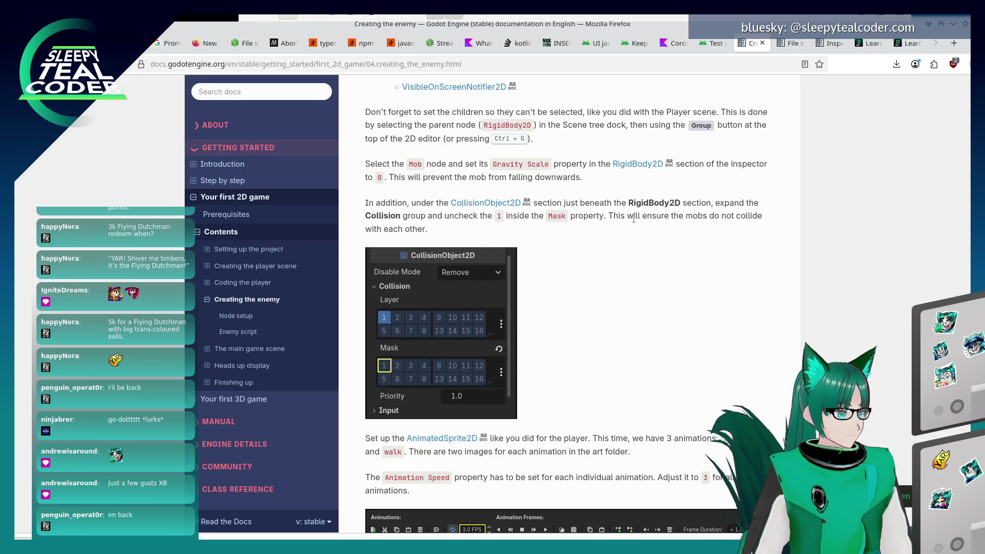
key("alt+Tab")
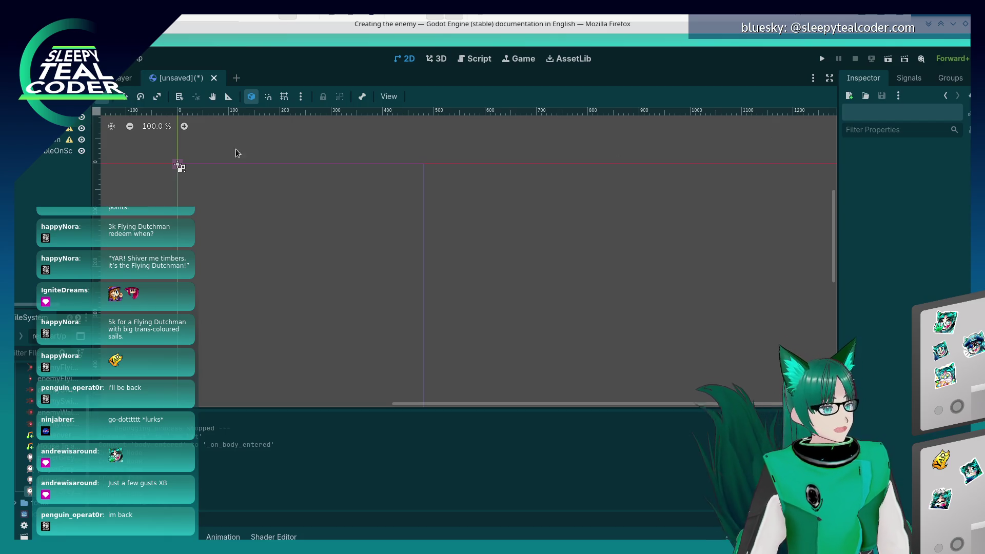
left_click(45, 156)
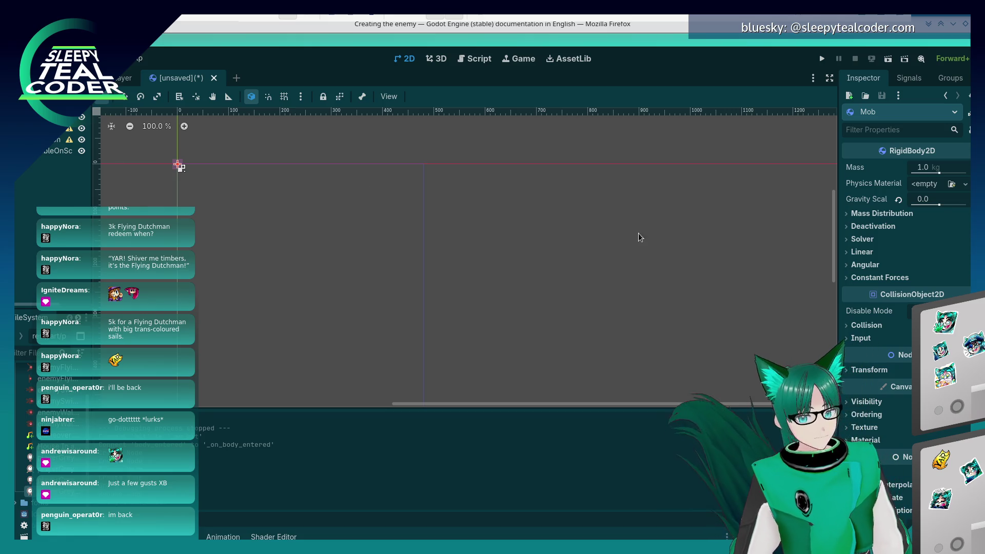
key("alt+Tab")
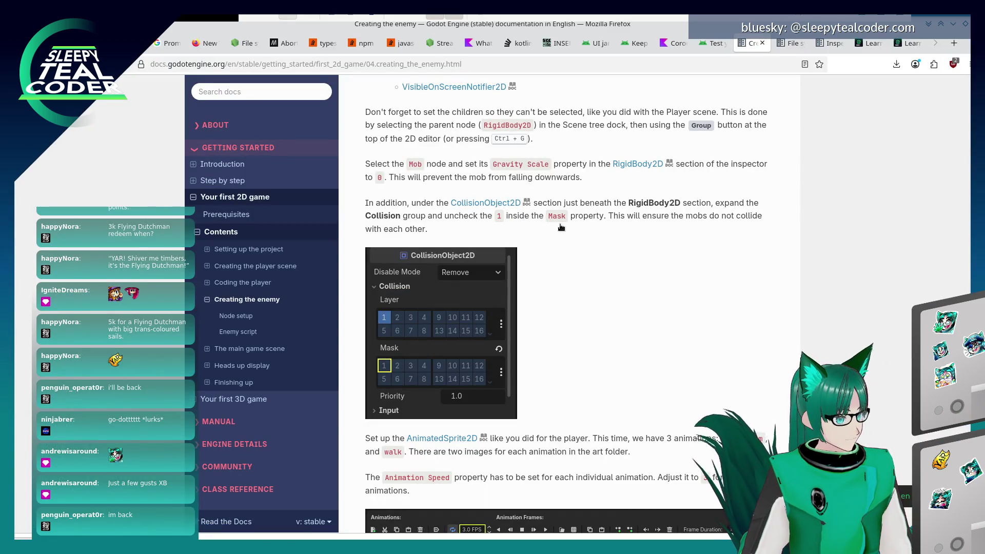
Expand Mob's Collision layer and mask settings and widen the Inspector panel
key("alt+Tab")
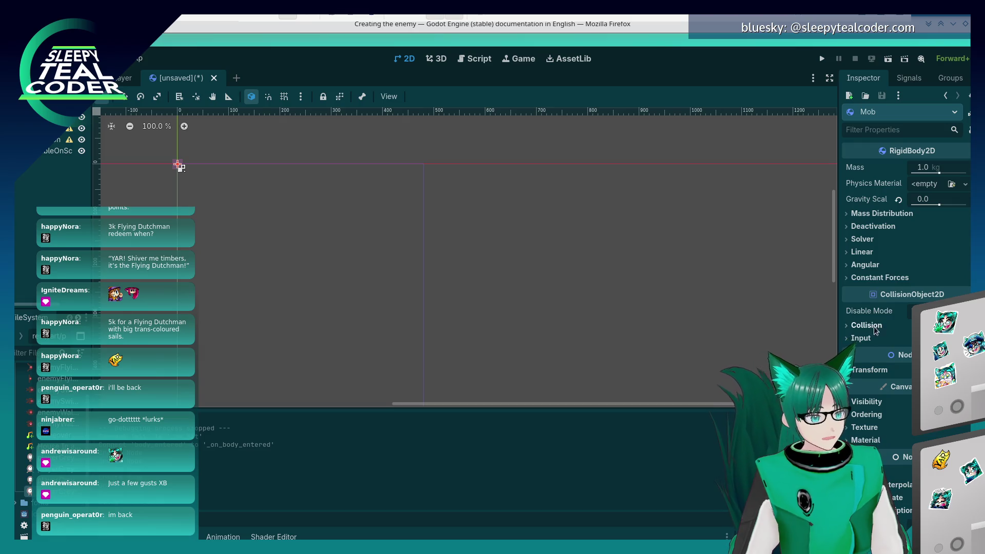
left_click(866, 325)
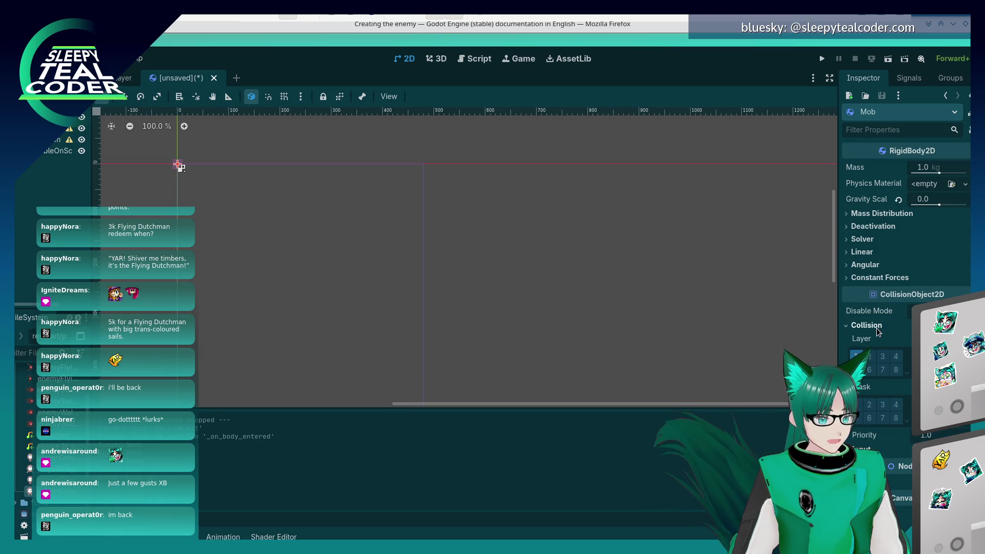
key("alt+Tab")
key("alt+Tab")
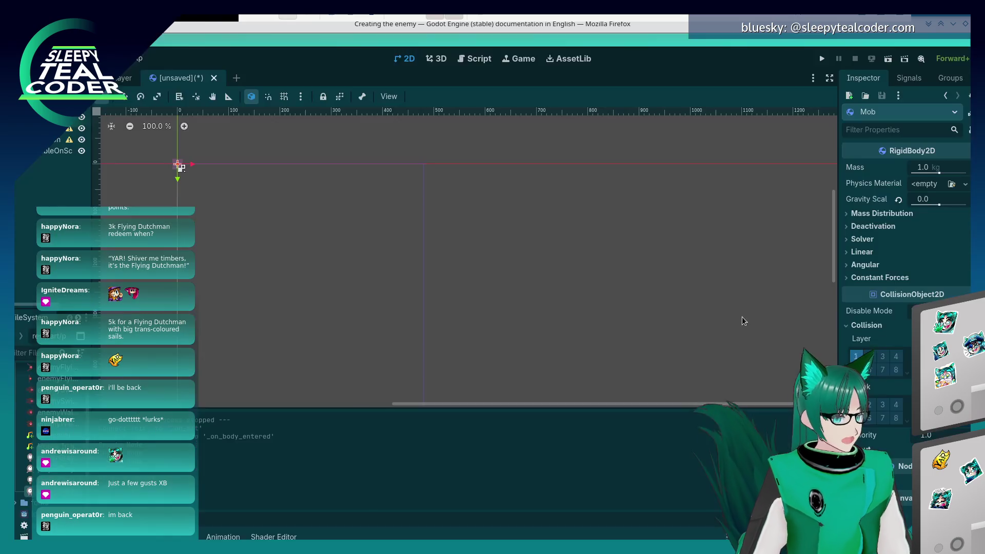
mouse_move(837, 295)
left_mouse_down()
mouse_move(793, 300)
mouse_move(838, 307)
left_mouse_up()
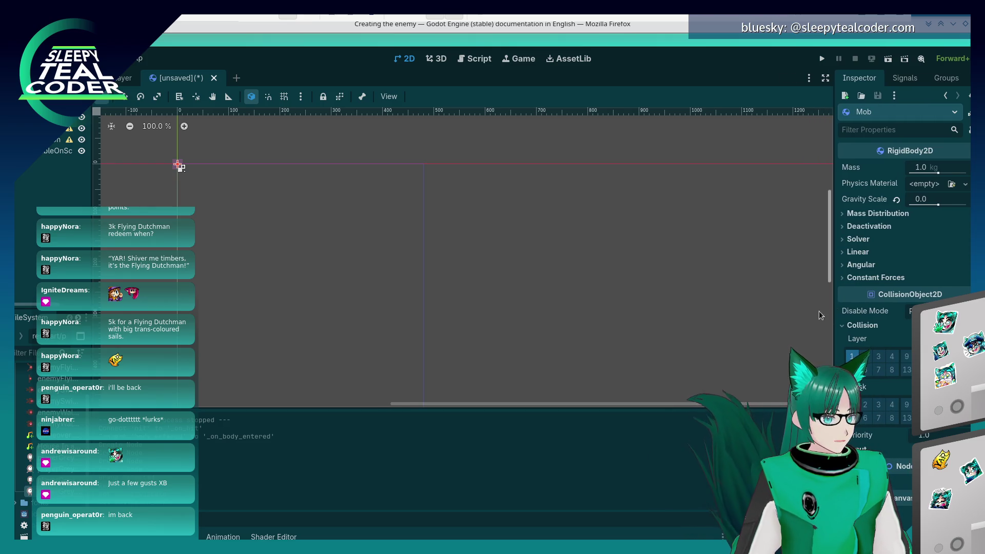
Read further in the enemy tutorial, then select the AnimatedSprite2D node with empty Sprite Frames
key("alt+Tab")
scroll(675, 327, "down", 2)
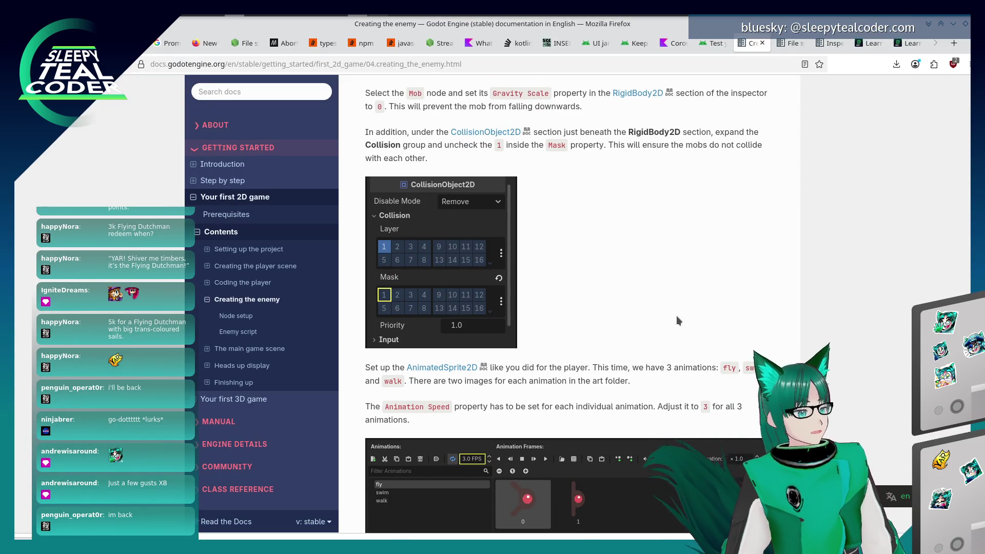
scroll(677, 316, "down", 2)
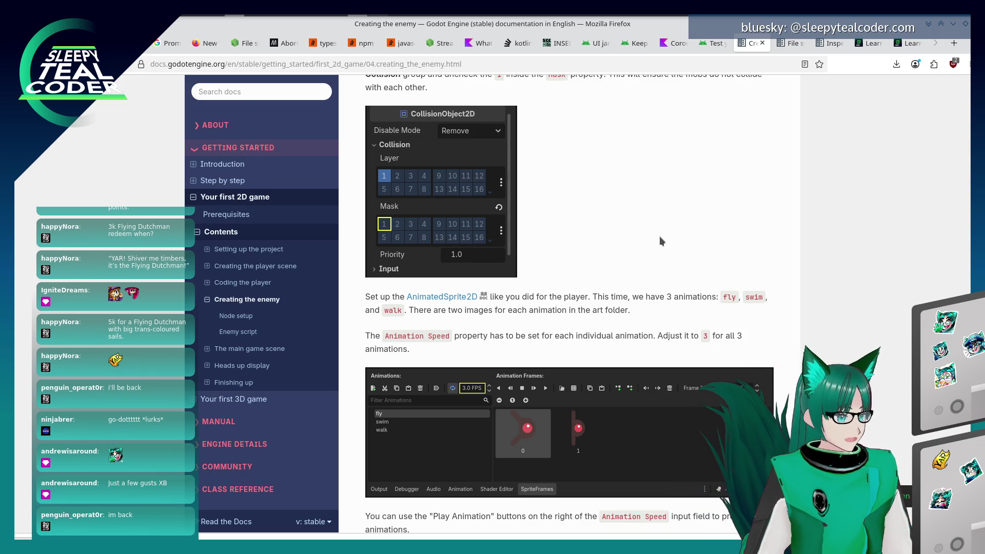
key("alt+Tab")
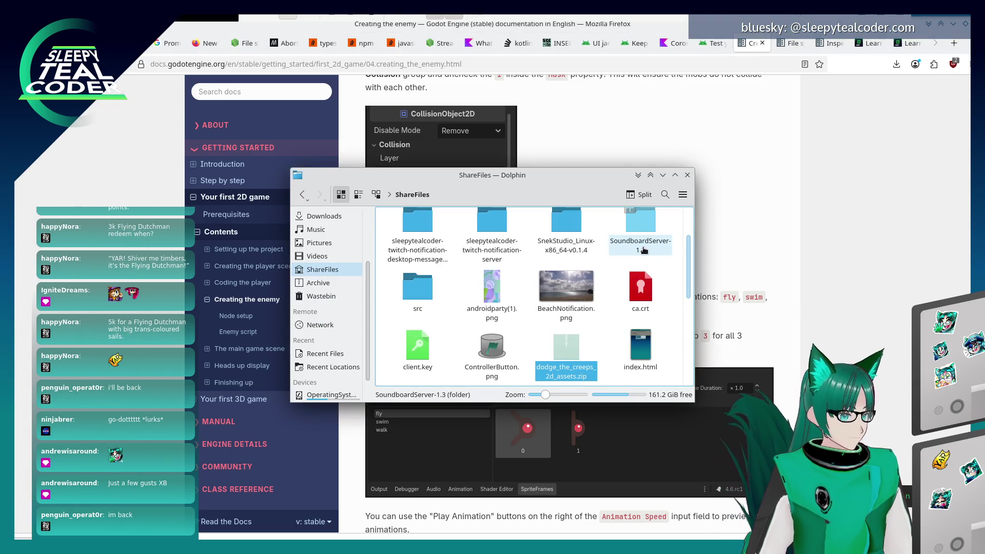
left_click(794, 206)
key("alt+Tab")
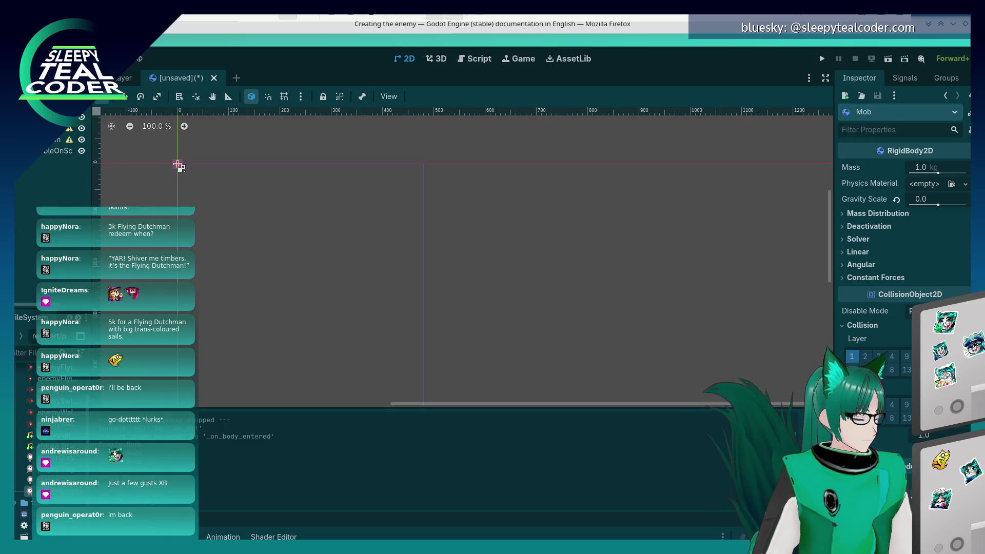
key("Down")
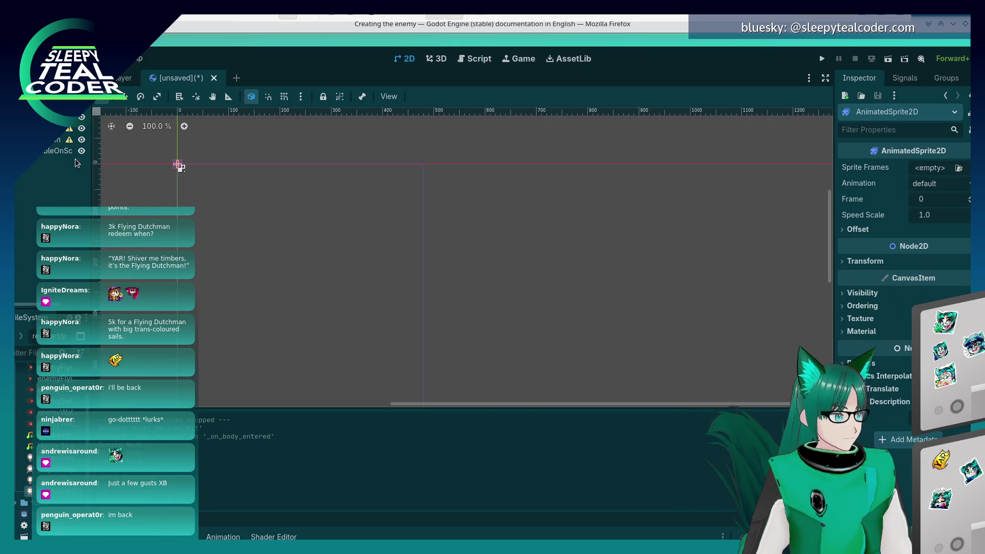
Give the AnimatedSprite2D a new SpriteFrames resource and open it in the SpriteFrames editor
left_click(927, 169)
left_click(929, 200)
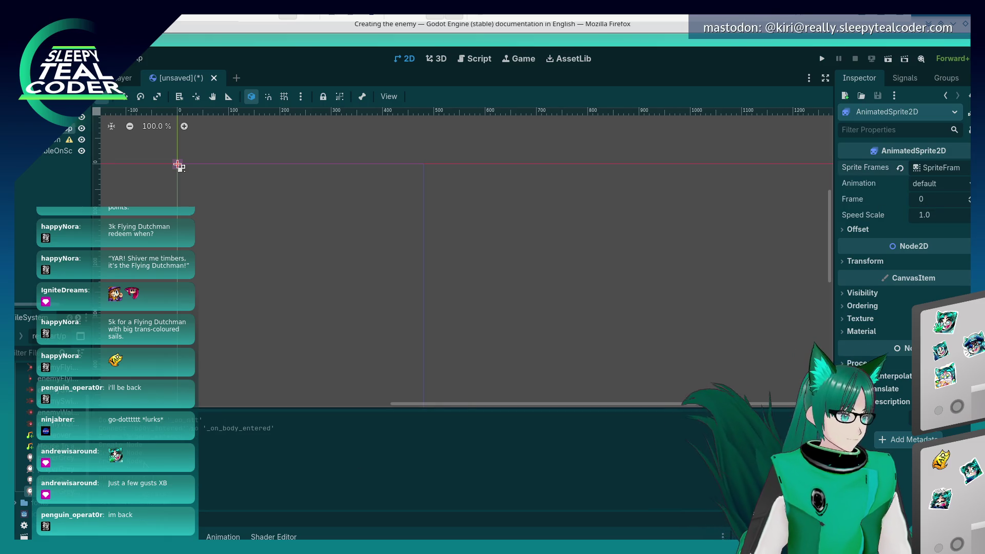
left_click(936, 171)
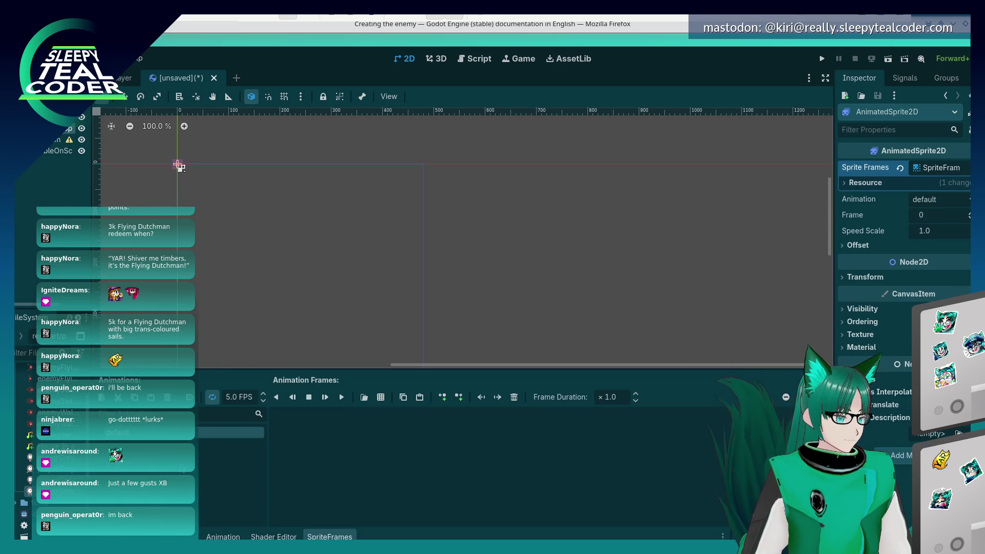
key("alt+Tab")
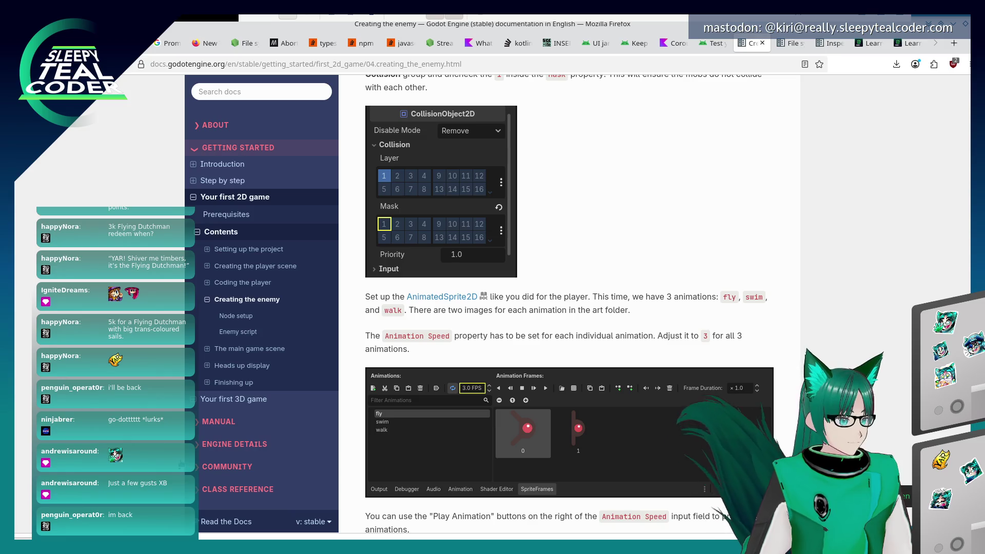
key("alt+Tab")
Rename the default animation to fly and add swim and walk animations
type("fly")
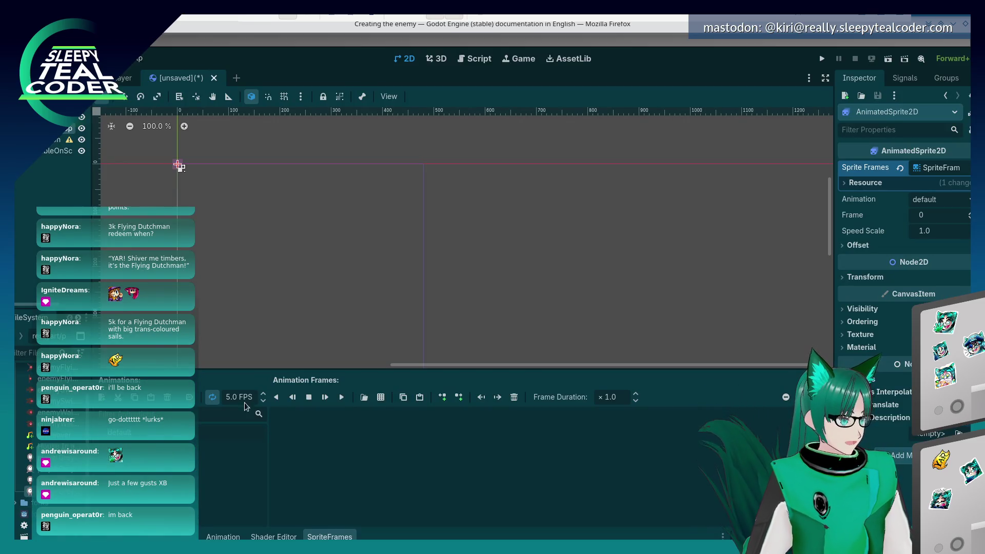
key("Return")
left_click(102, 397)
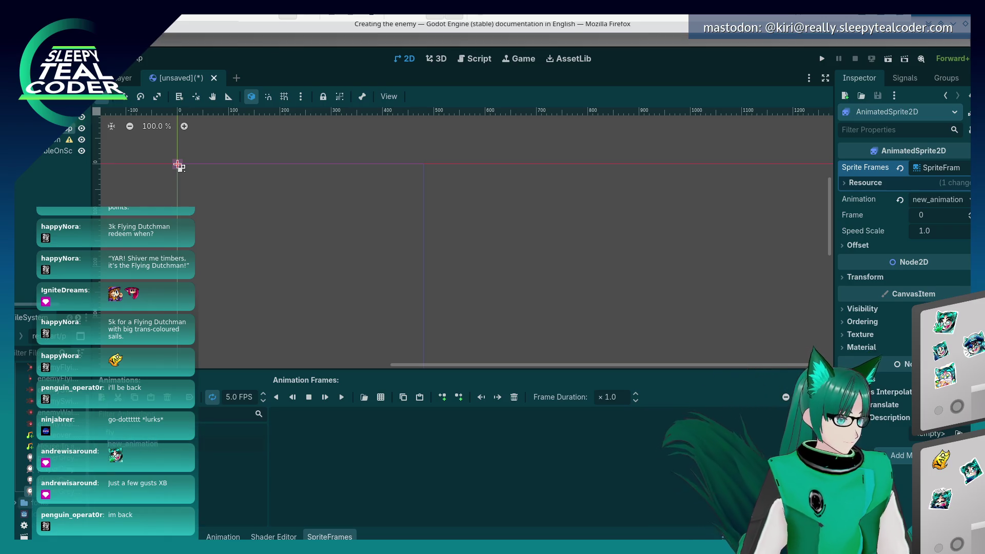
type("swim")
key("Return")
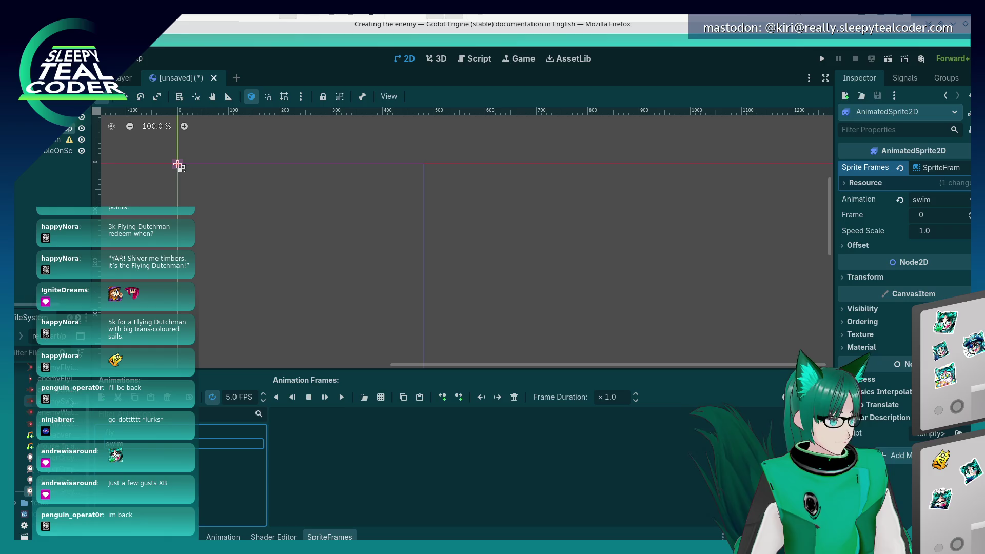
key("ctrl+z")
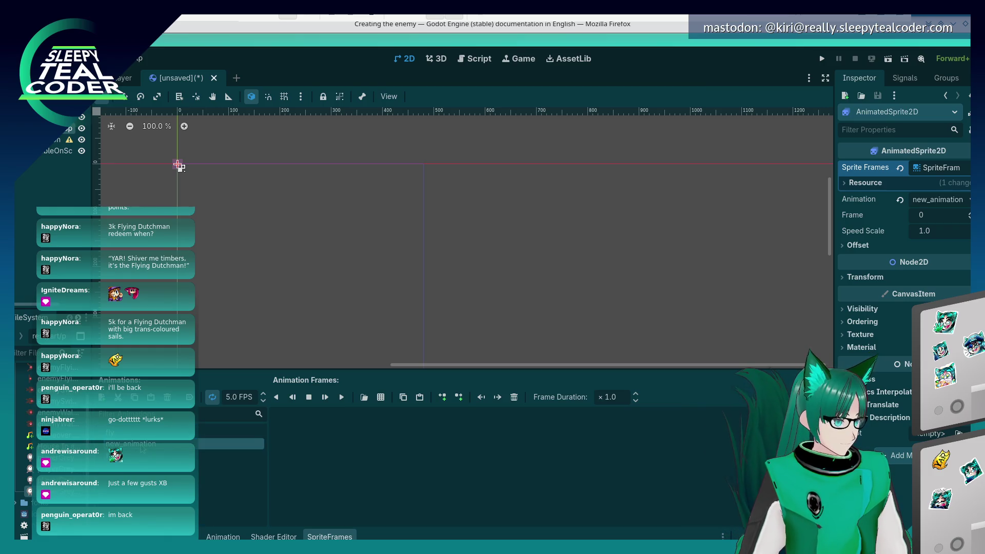
type("alk")
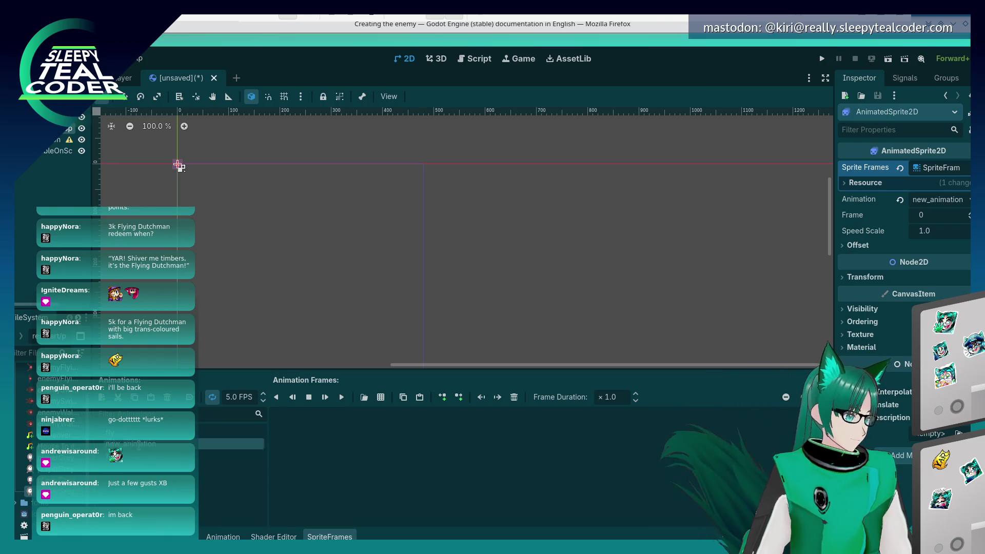
key("Return")
key("alt+Tab")
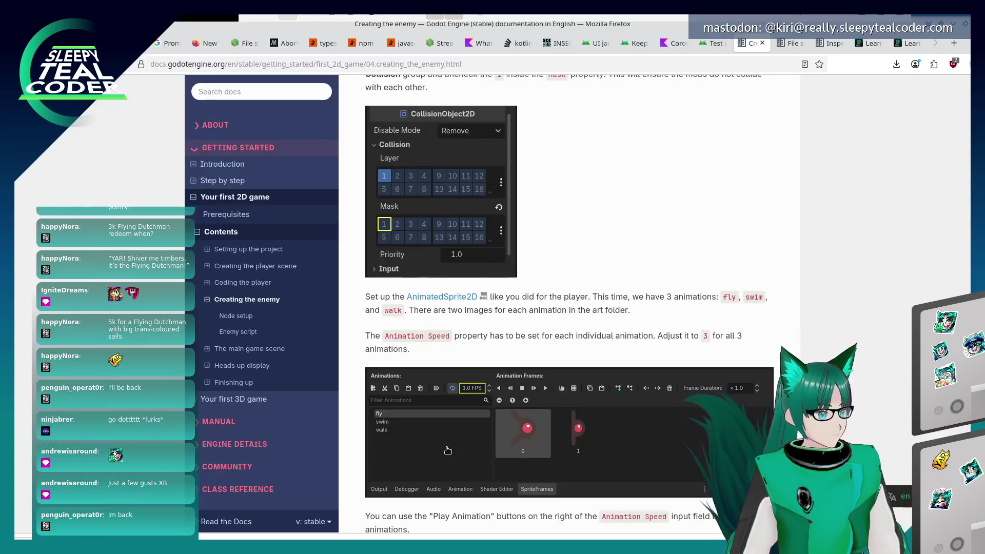
scroll(569, 302, "down", 4)
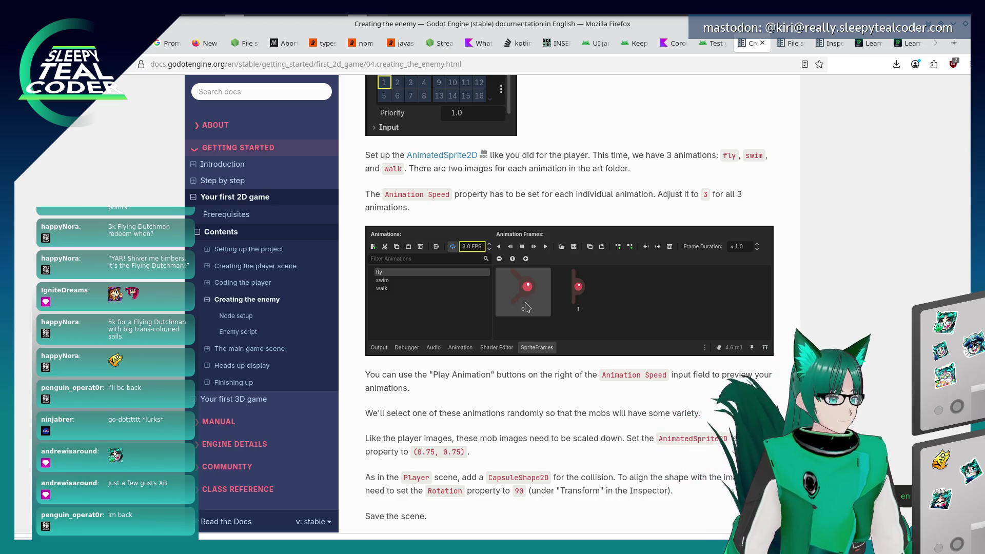
Cycle past the Dolphin file manager back to the Godot editor
key("alt+Tab")
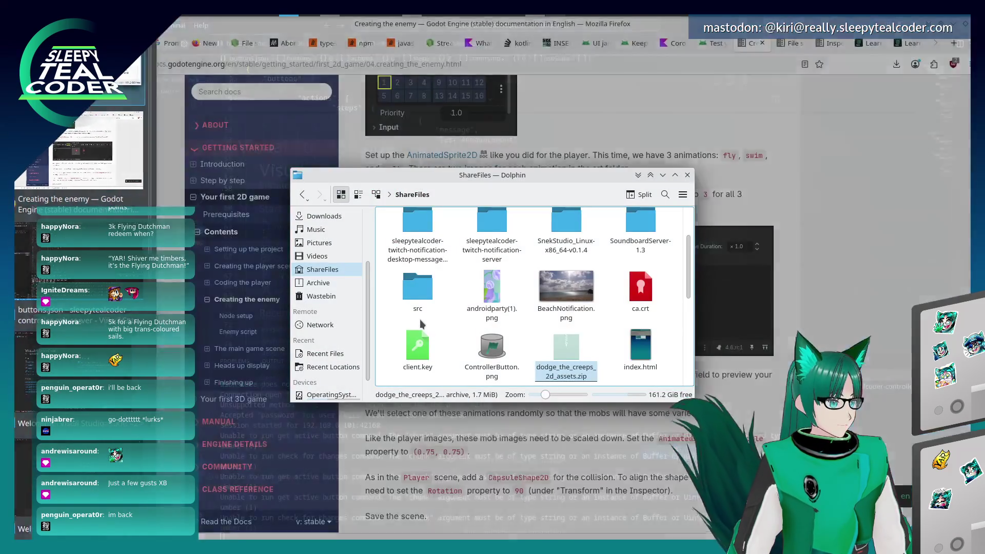
key("alt+Tab")
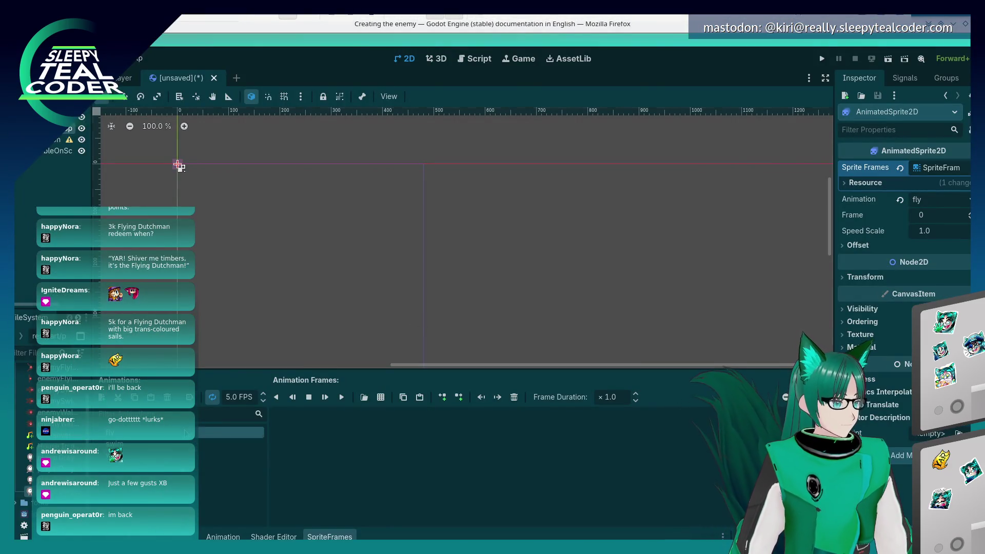
Set the fly and walk animations to 3 FPS and add both enemyFlyingAlt frames to fly
left_click(264, 401)
left_click(263, 401)
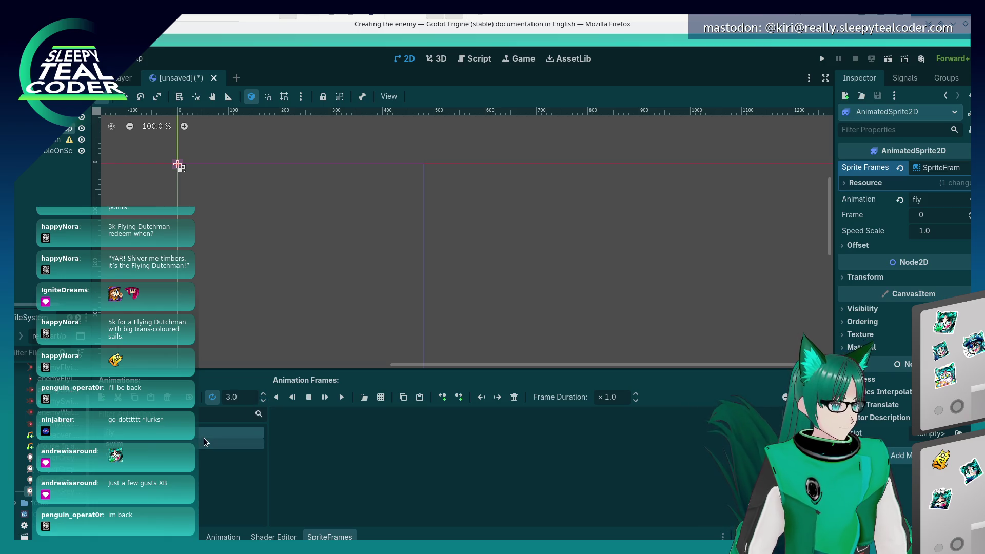
left_click(204, 441)
left_click(231, 455)
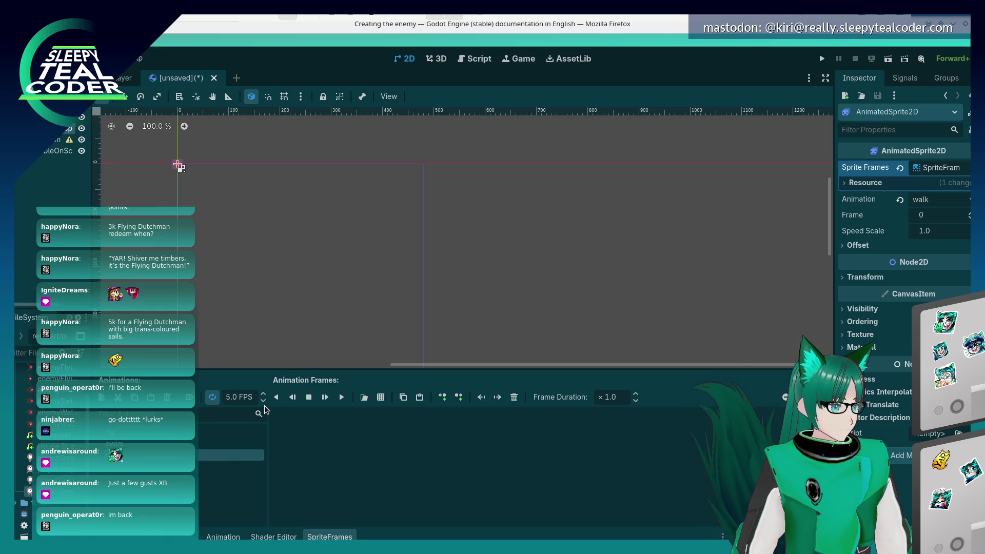
left_click(177, 436)
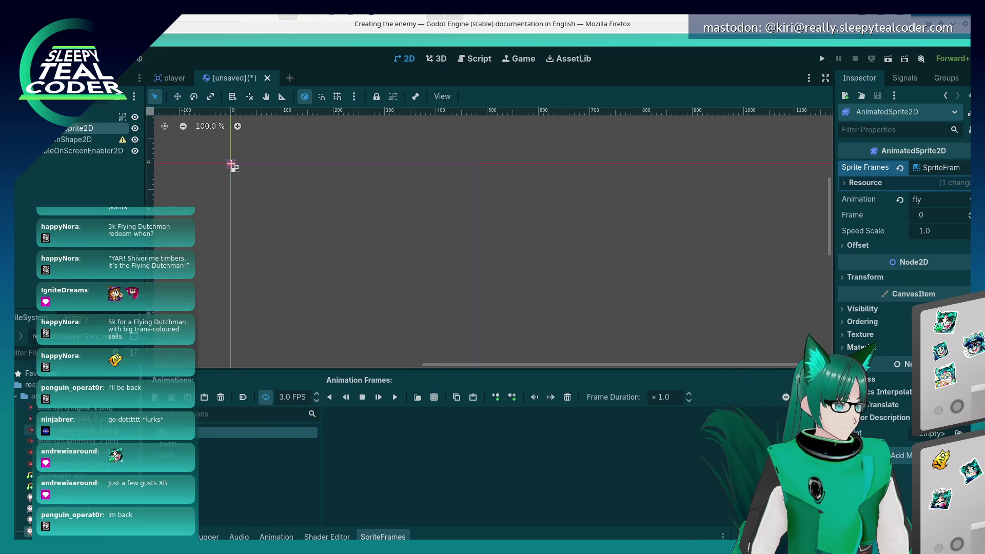
left_click(98, 409)
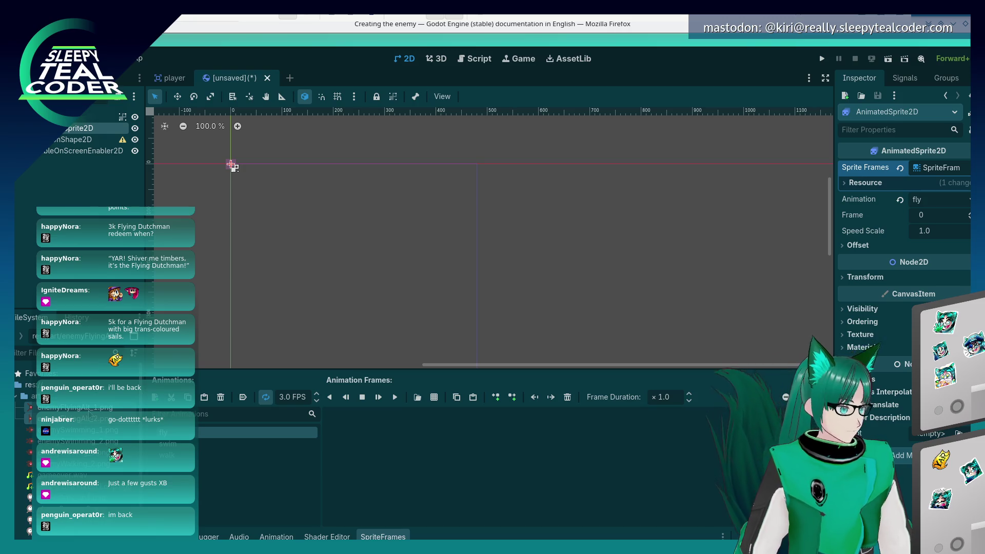
left_click_drag(98, 409, 393, 440)
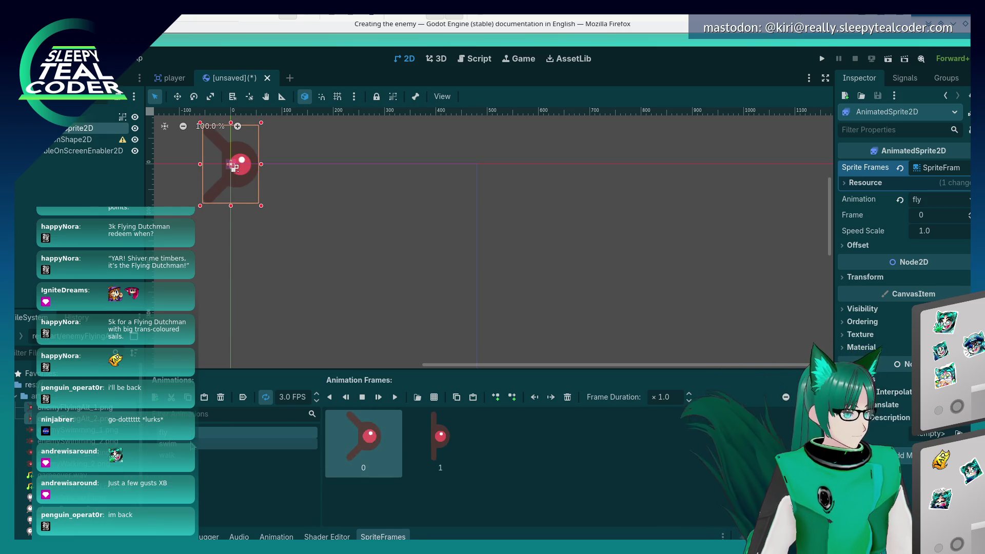
Add the two enemySwimming images to swim and the two enemyWalking images to walk
left_click(169, 443)
left_click(77, 430)
left_click(77, 442, "shift")
mouse_move(77, 441)
left_mouse_down()
mouse_move(410, 457)
mouse_move(364, 441)
left_mouse_up()
left_click(77, 452)
left_click(169, 455)
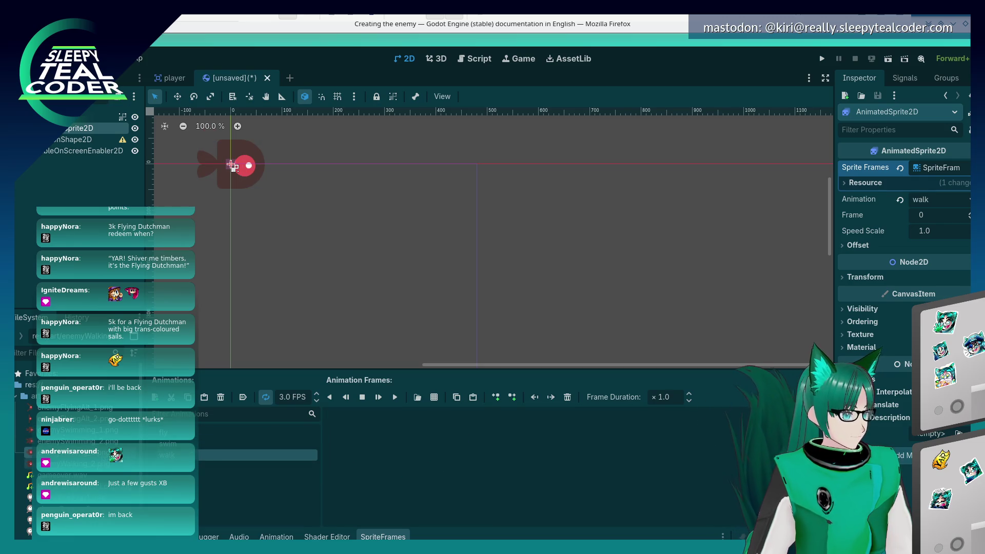
left_click(77, 464, "shift")
left_click_drag(77, 464, 359, 442)
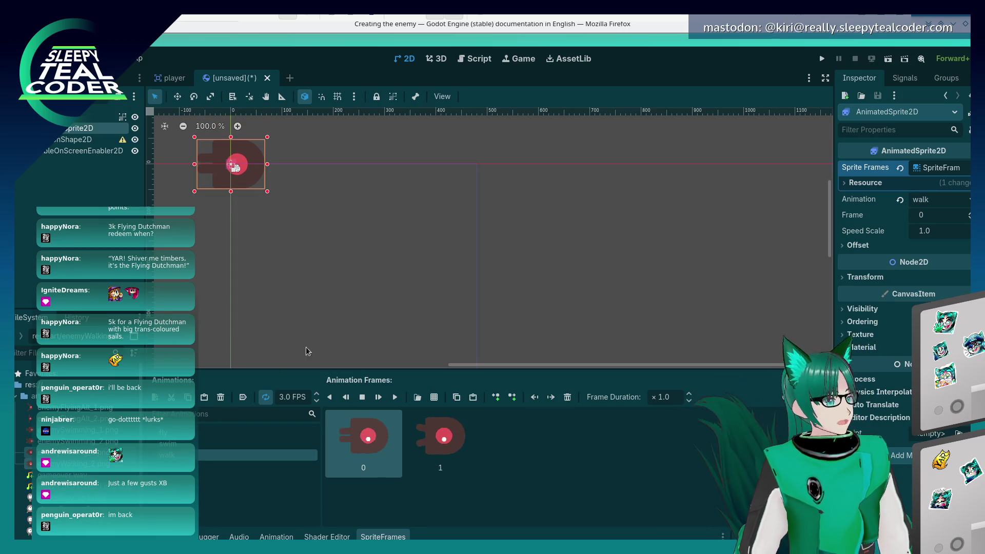
key("alt+Tab")
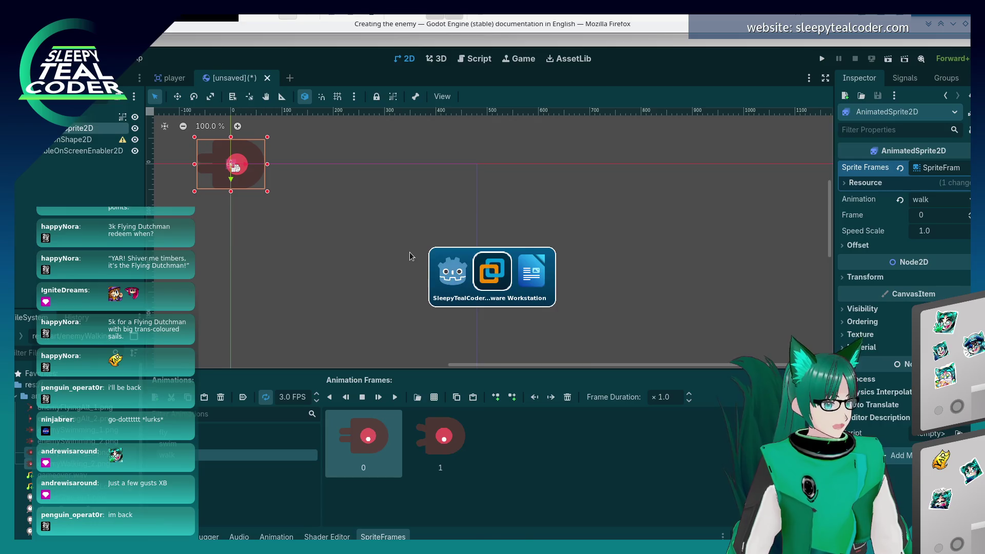
Scroll the enemy docs page toward the scale and CapsuleShape2D instructions, then switch to the notes document
left_click(716, 374)
scroll(715, 374, "down", 3)
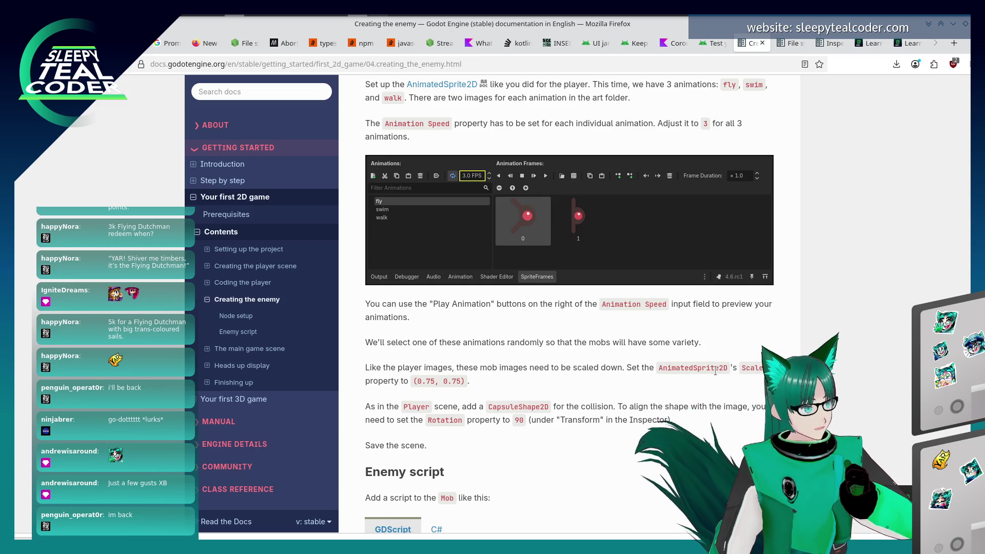
key("alt+Tab")
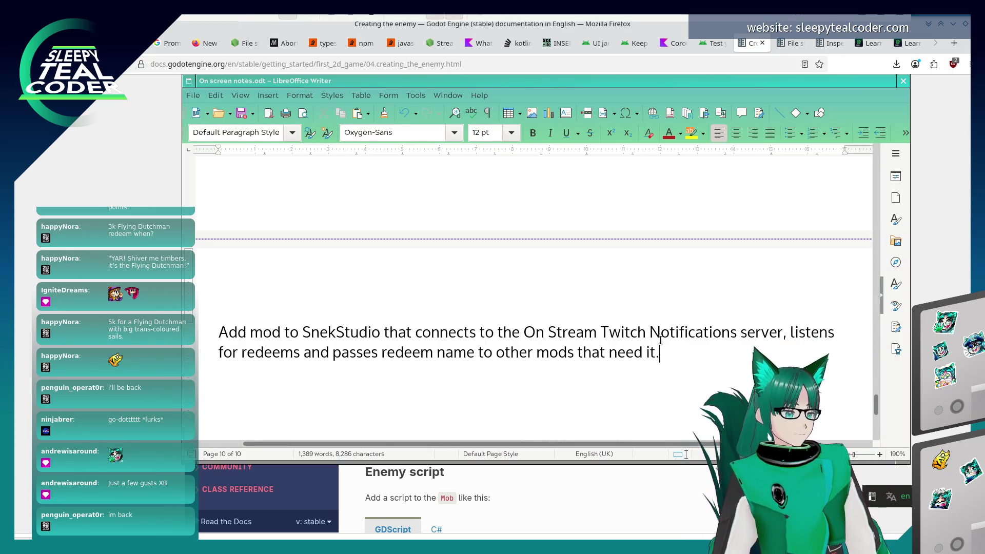
key("alt+Tab")
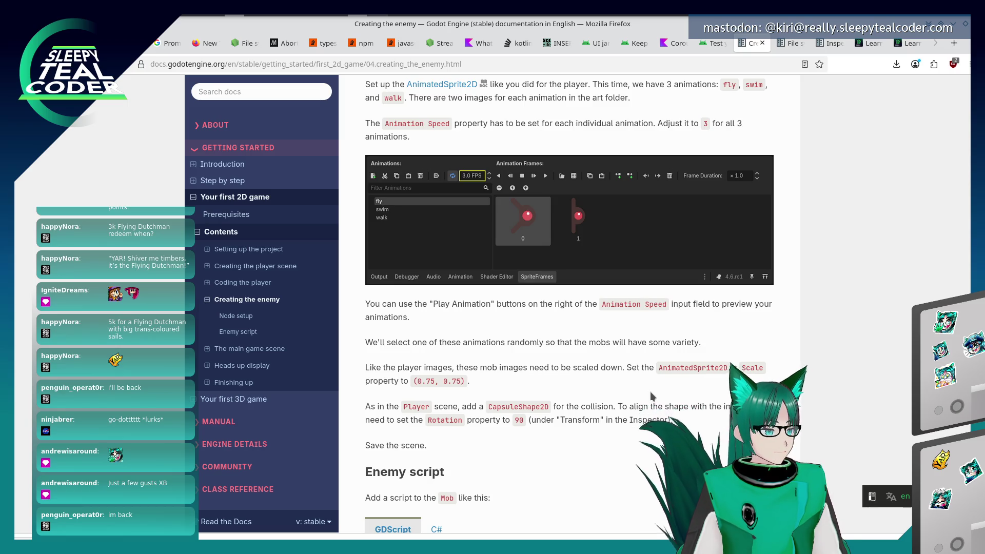
Back in Godot, reselect the Mob's AnimatedSprite2D and view its transform properties
key("alt+Tab")
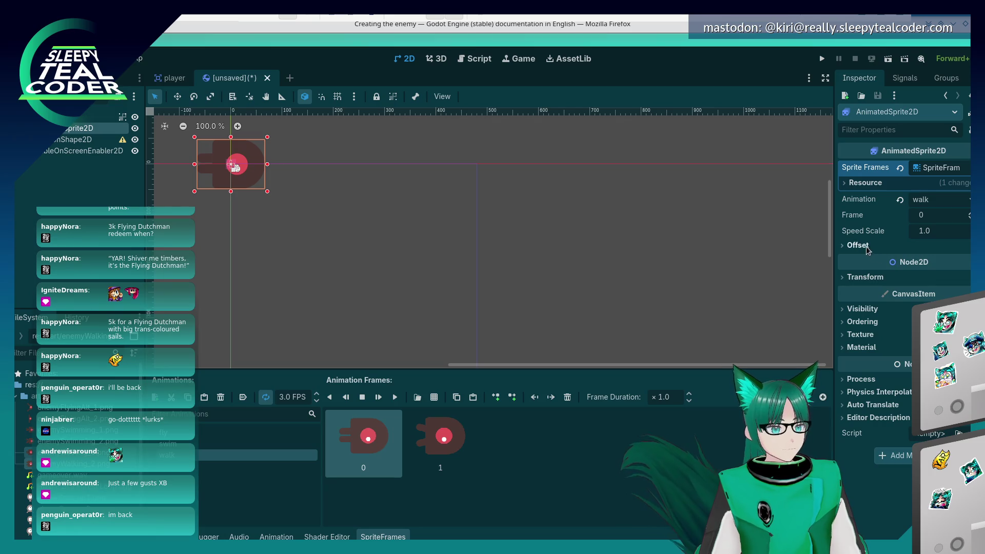
left_click(845, 277)
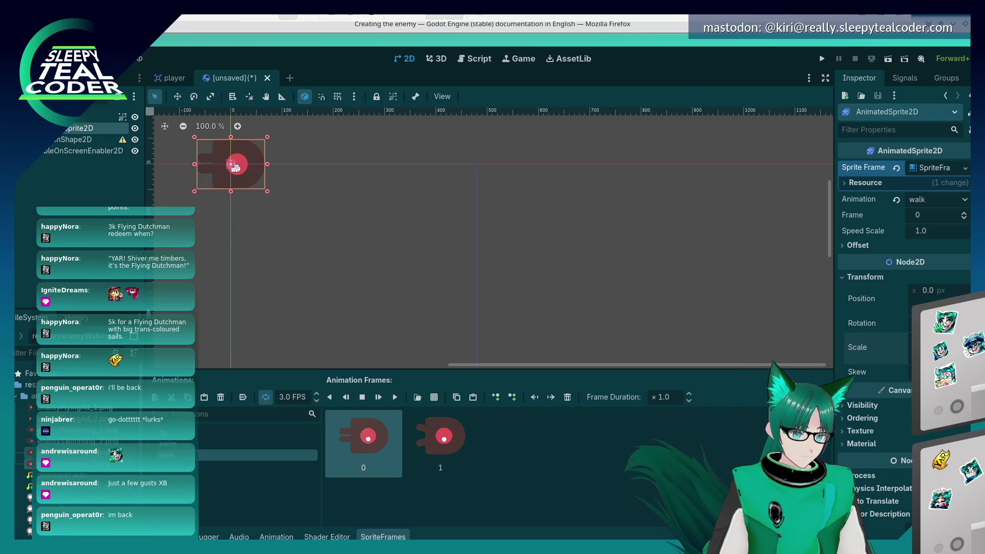
left_click(307, 205)
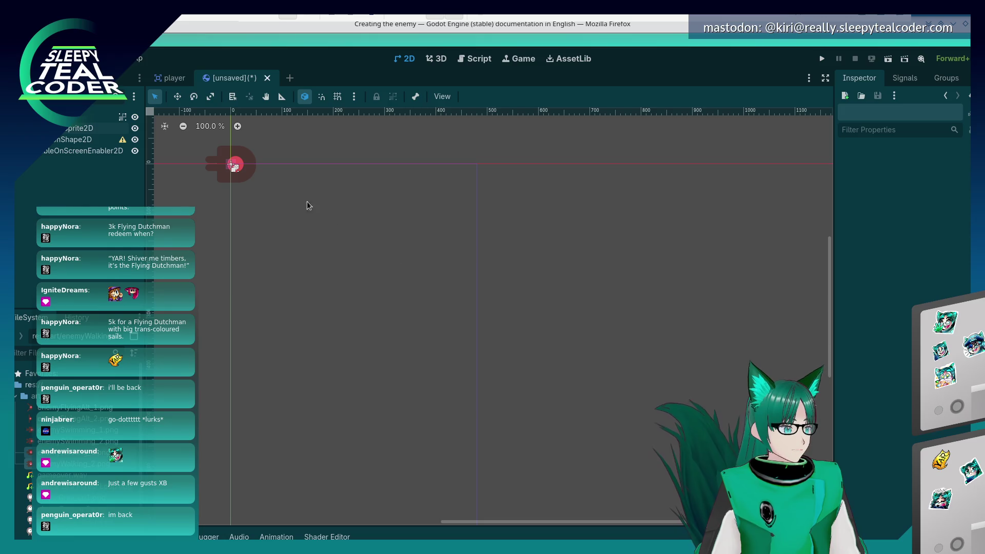
left_click(77, 117)
left_click(72, 129)
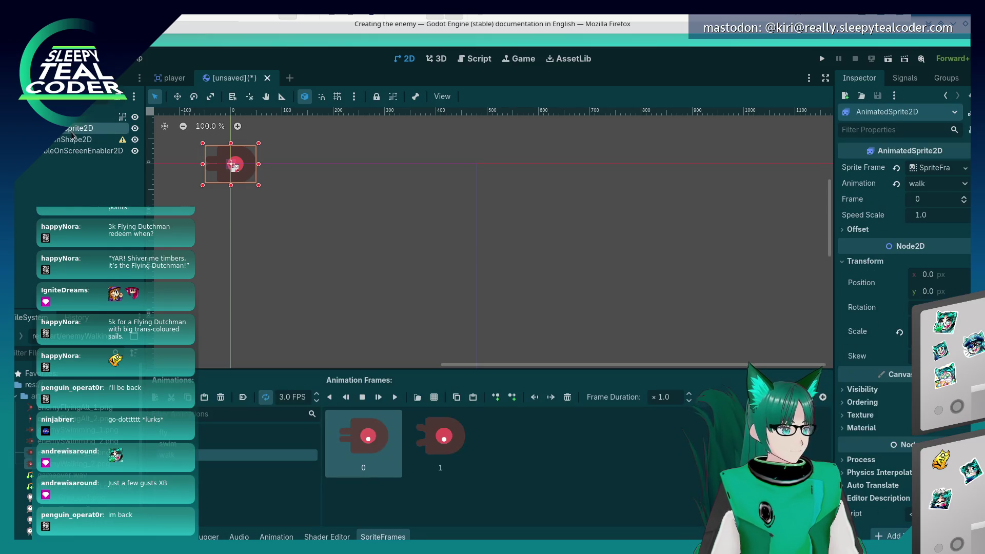
Set the AnimatedSprite2D's animation to fly, then return to the enemy docs page
left_click(257, 434)
left_click(388, 266)
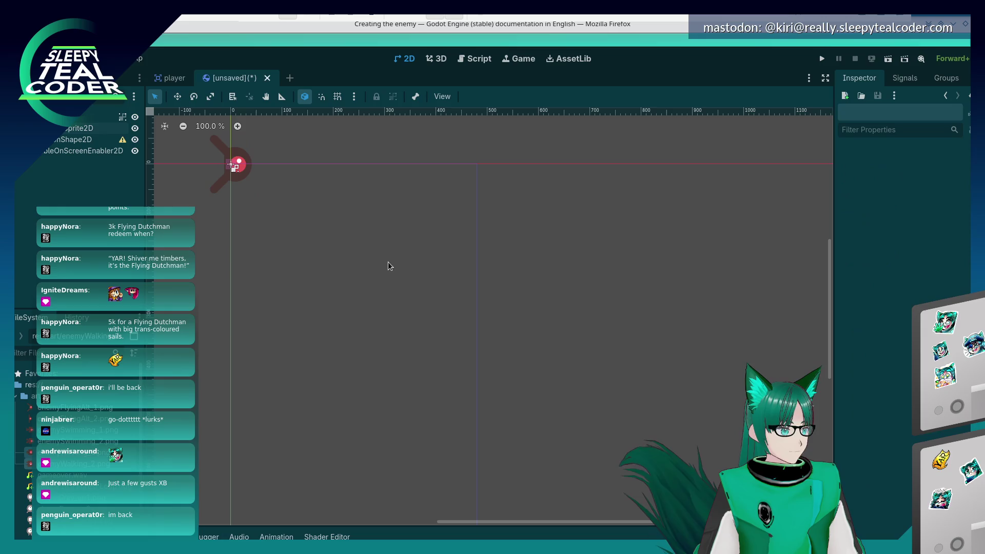
left_click(210, 187)
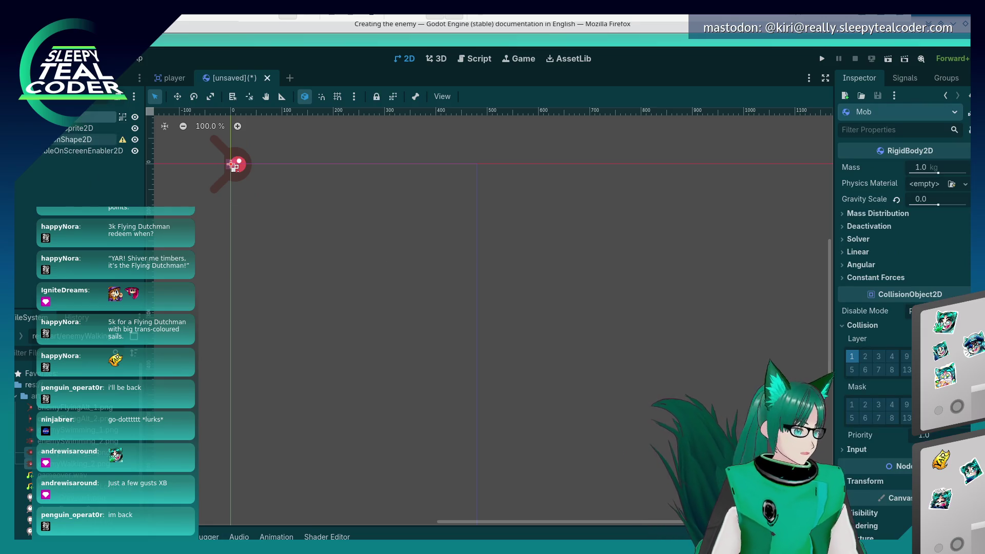
left_click(230, 172)
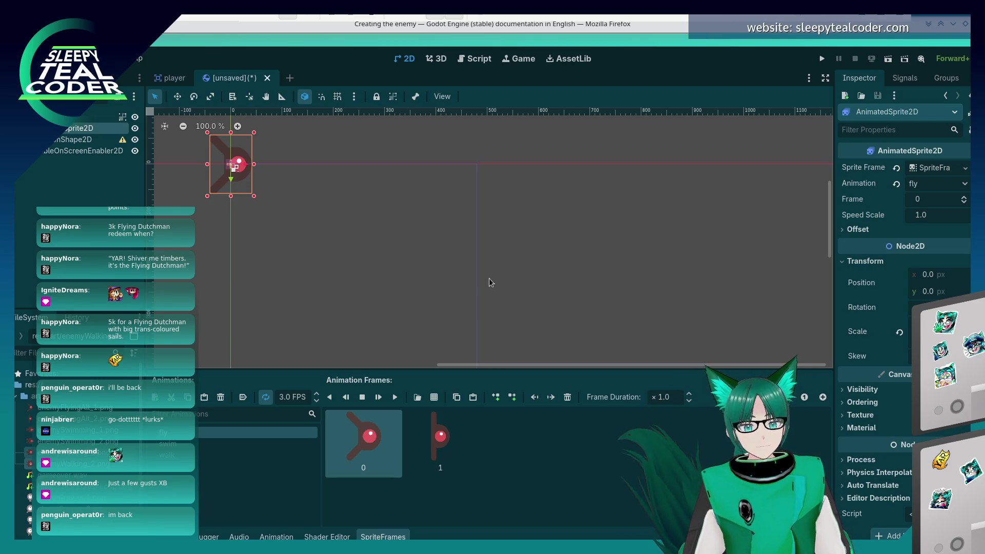
key("alt+Tab")
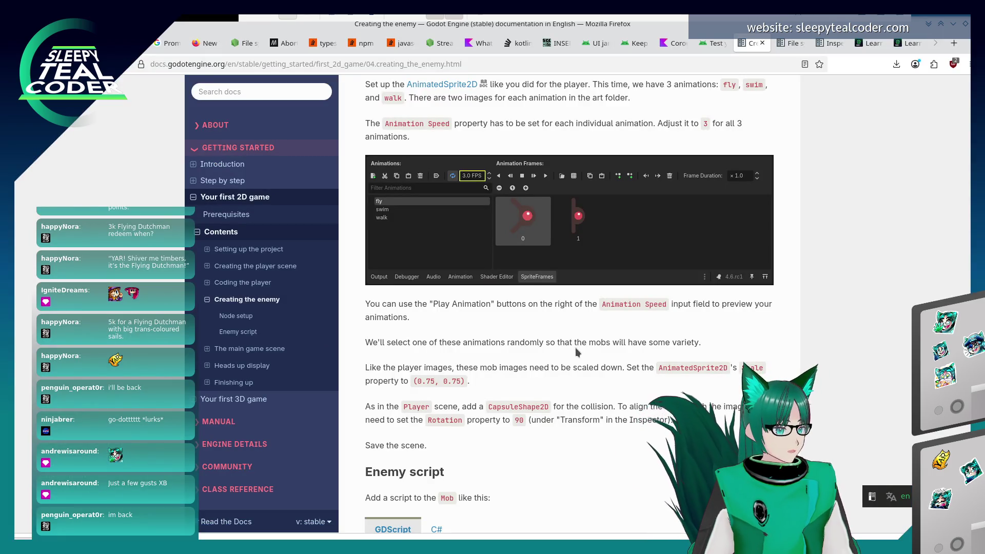
Scroll the docs to the Scale (0.75, 0.75) and CapsuleShape2D steps, then return to Godot
scroll(577, 345, "down", 2)
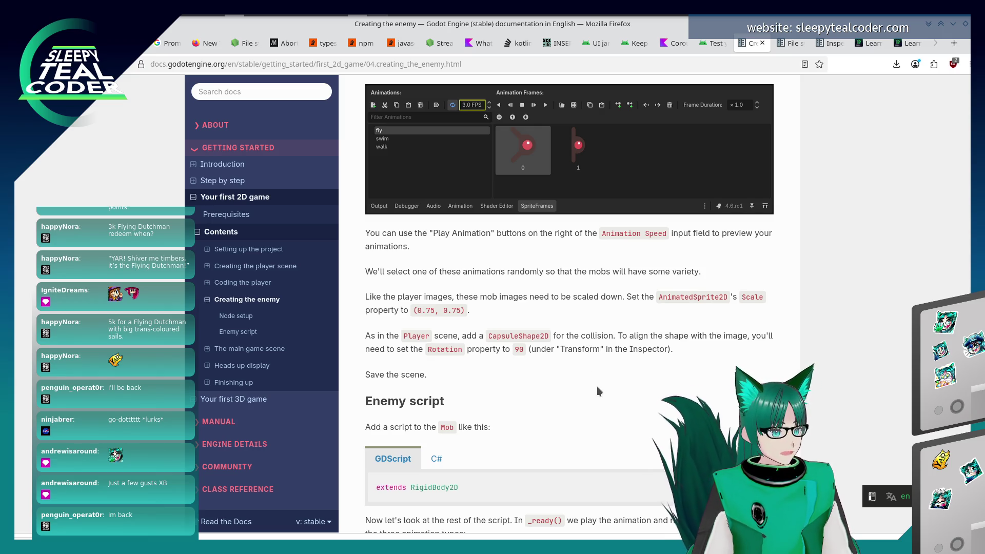
key("alt+Tab")
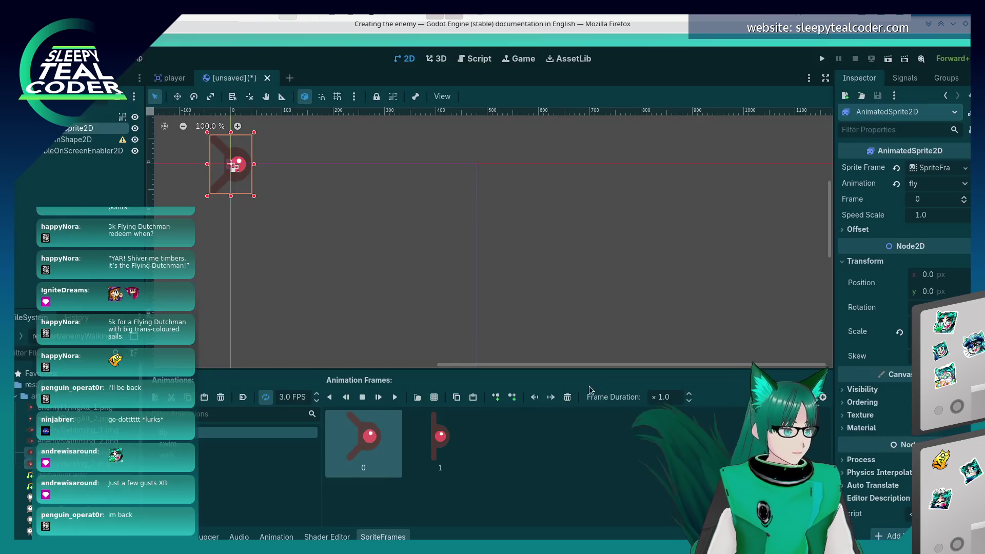
left_click(359, 282)
Give the CollisionShape2D a new CapsuleShape2D and drag its handles to cover the sprite
left_click(51, 143)
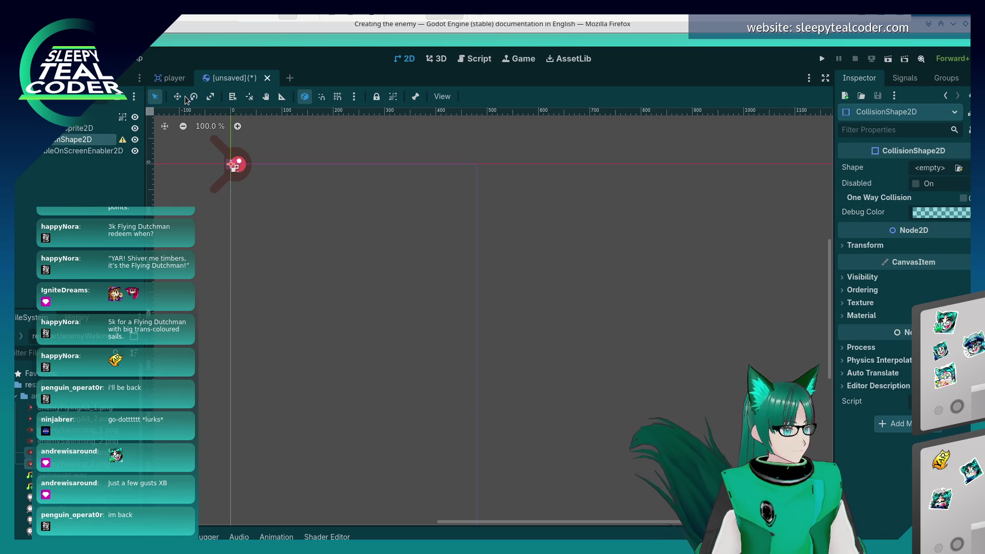
scroll(233, 195, "up", 3)
scroll(226, 231, "up", 5)
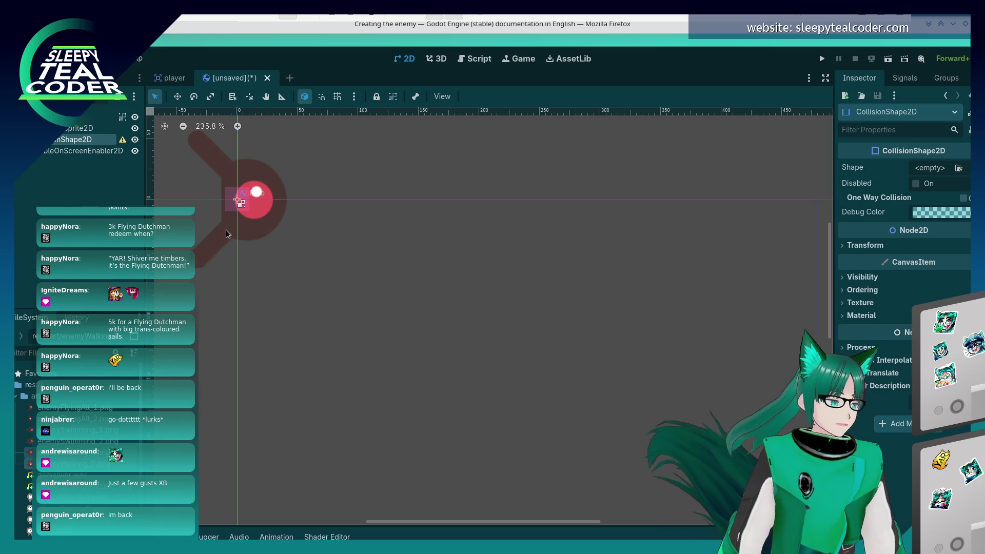
left_click(941, 169)
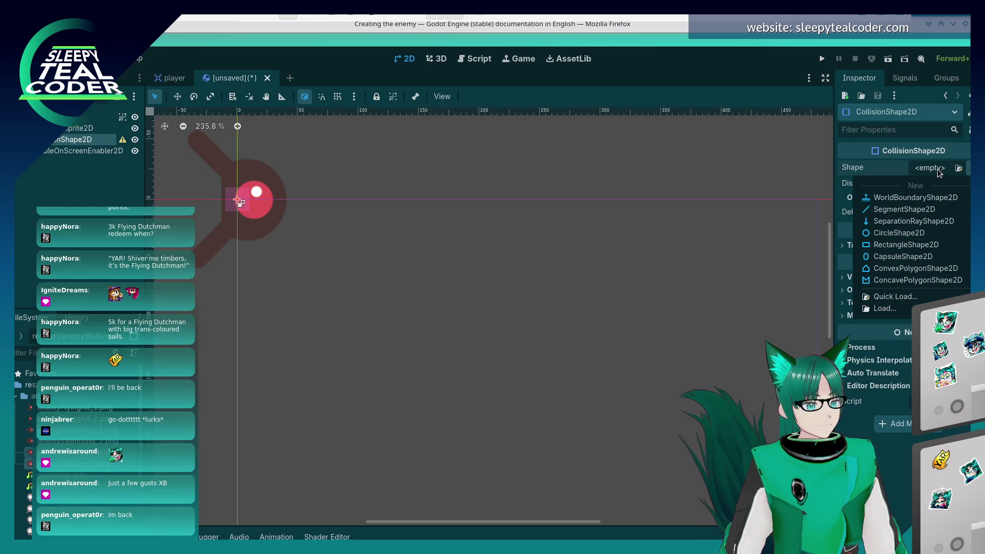
left_click(903, 256)
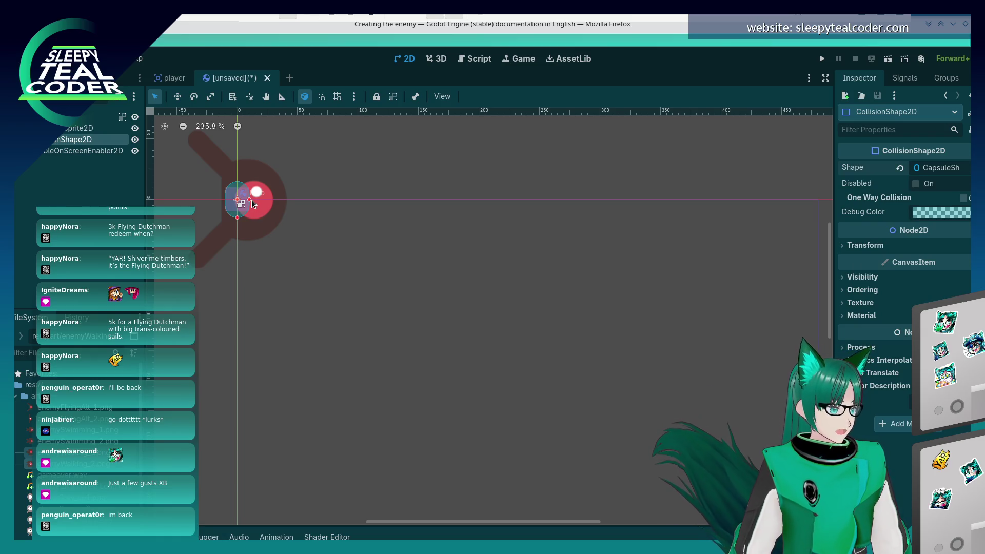
left_click_drag(257, 200, 286, 203)
left_click_drag(238, 252, 234, 279)
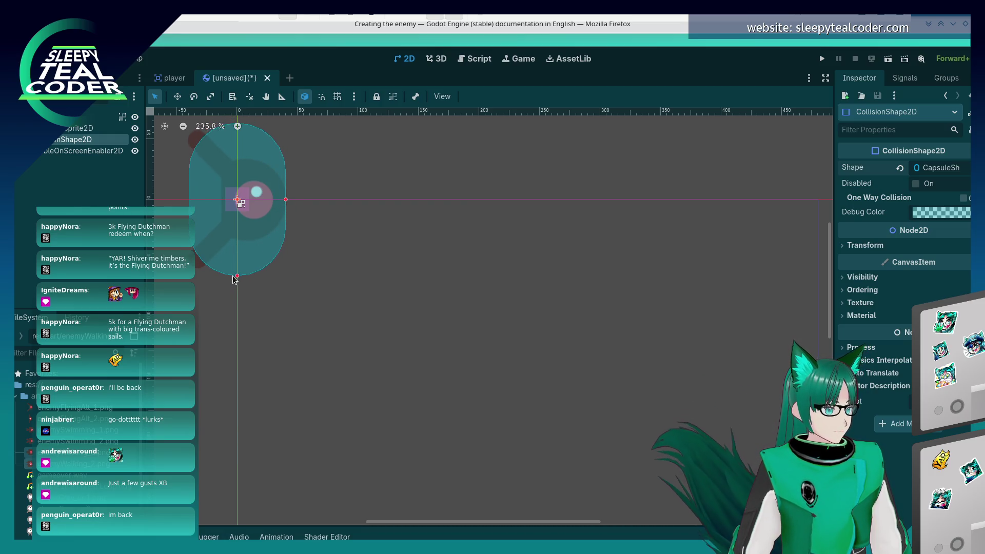
left_click_drag(286, 203, 289, 200)
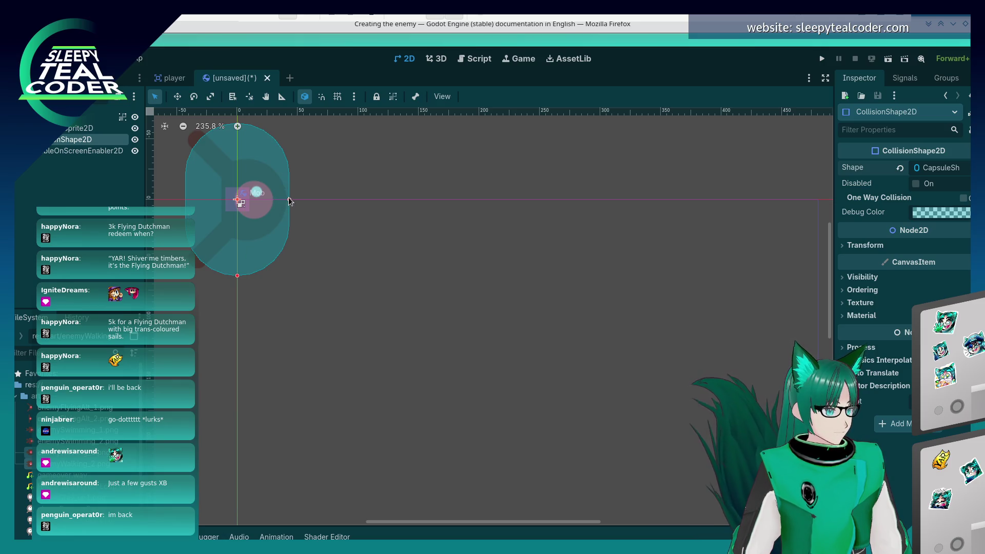
Check the capsule's radius and height values, then revert the Shape to <empty>
left_click(949, 174)
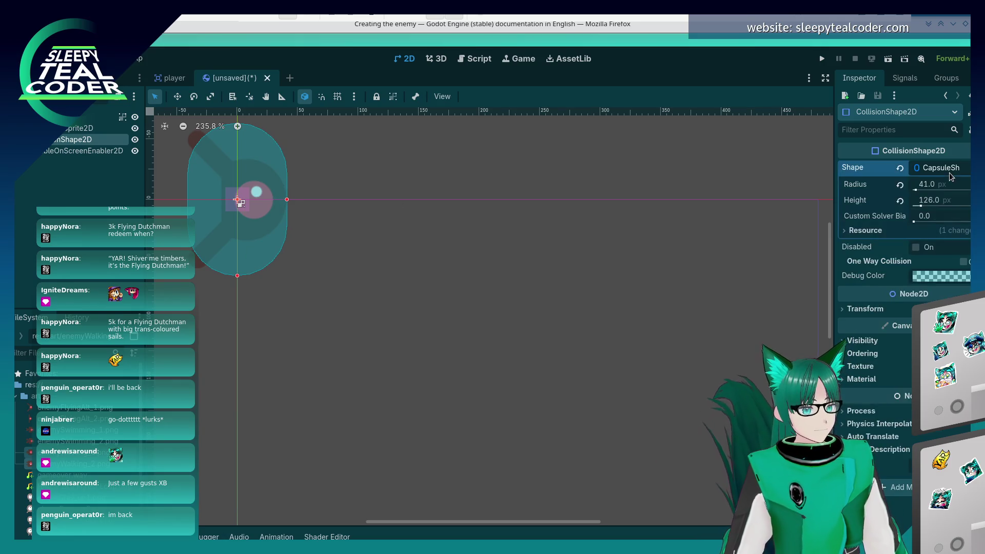
left_click(950, 171)
left_click(950, 170)
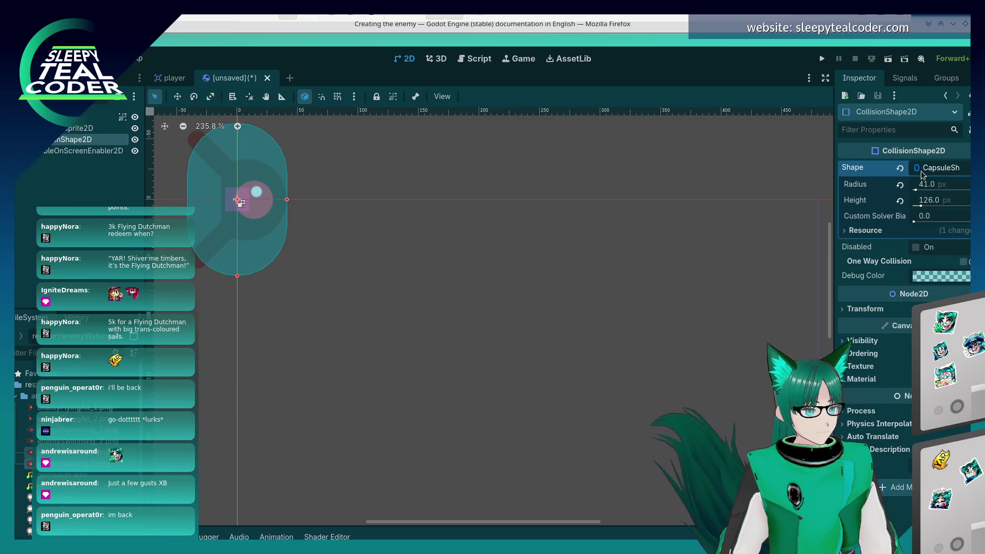
left_click(901, 171)
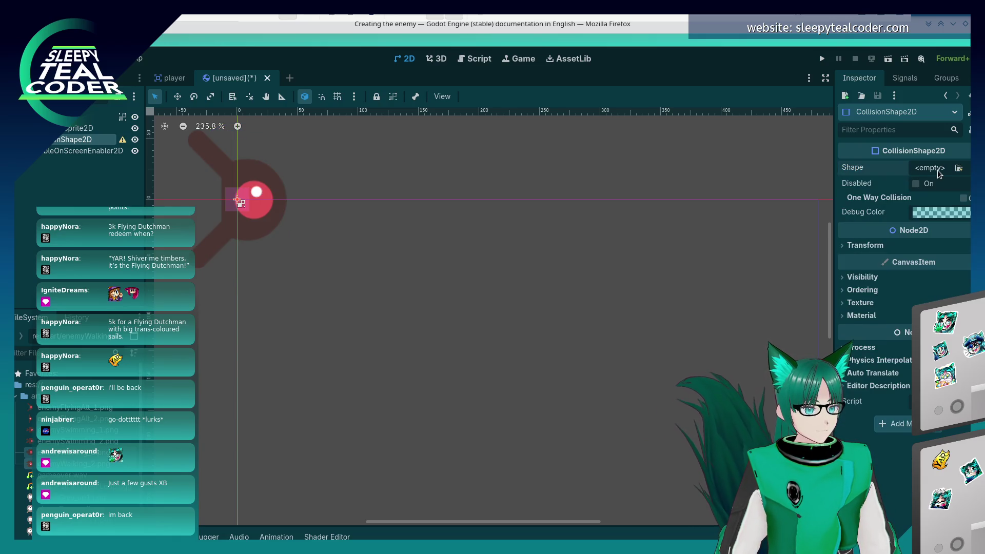
Try a RectangleShape2D on the CollisionShape2D, inspect its properties, then clear it
left_click(939, 169)
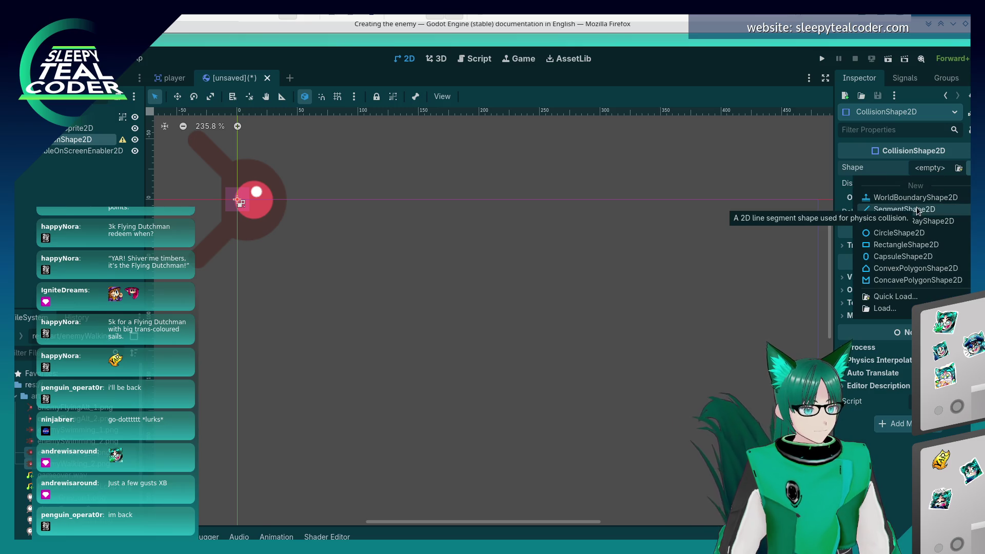
left_click(922, 246)
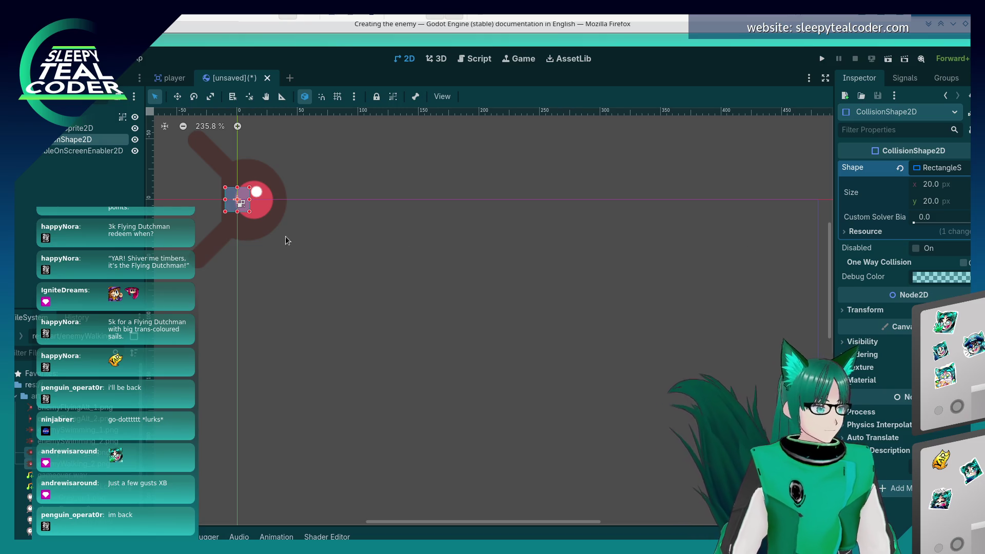
left_click_drag(915, 224, 922, 226)
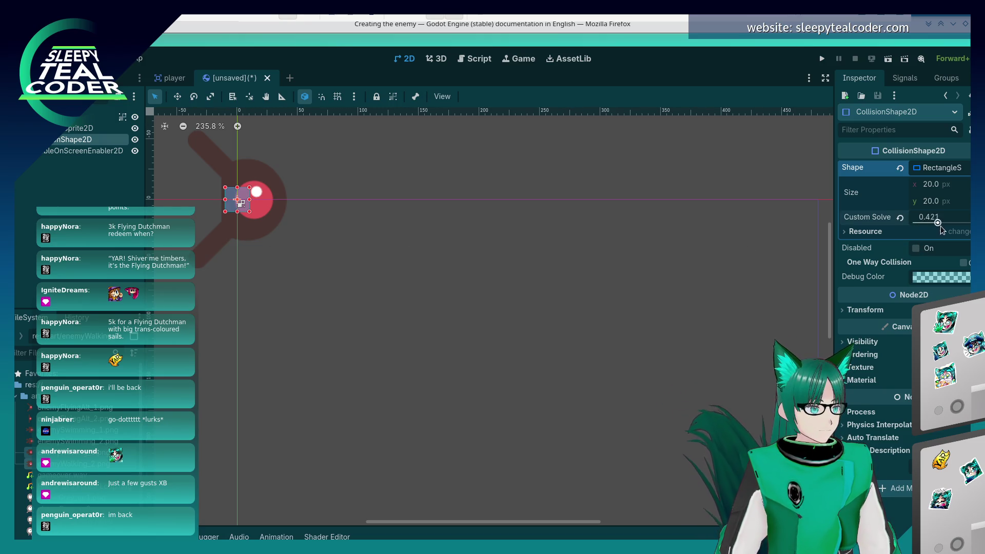
left_click(847, 232)
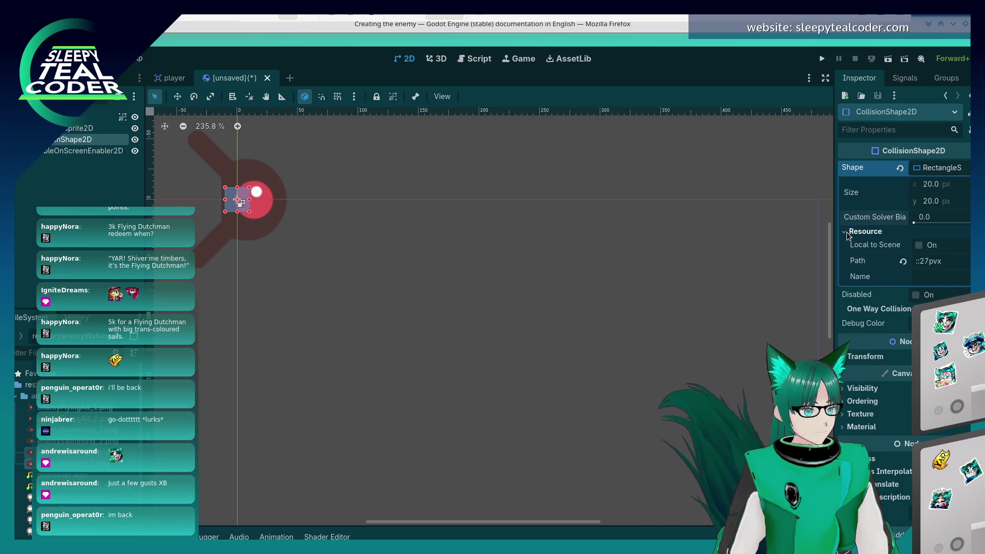
left_click(848, 233)
left_click(949, 174)
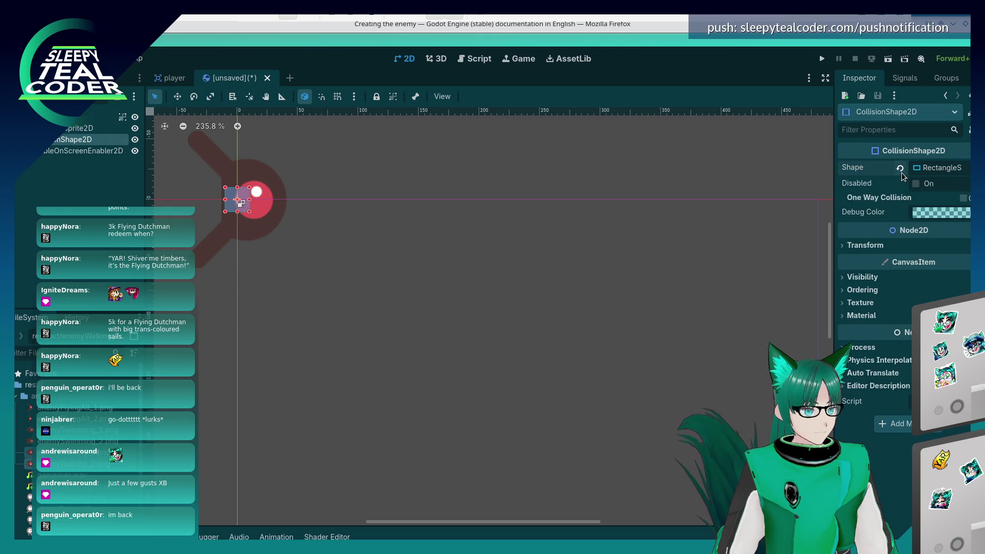
left_click(901, 171)
Try a CircleShape2D enlarged over the sprite, then undo back to an empty shape
left_click(941, 171)
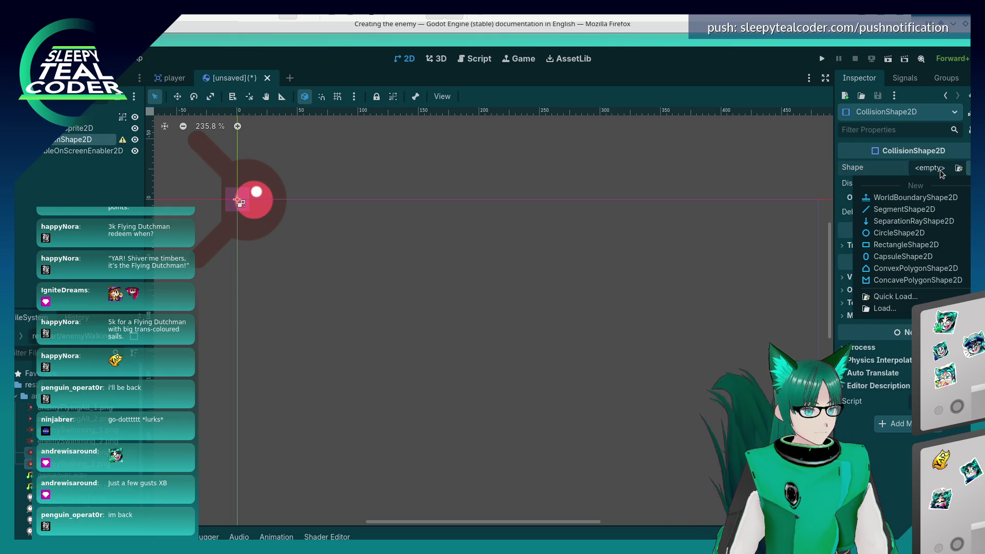
left_click(916, 234)
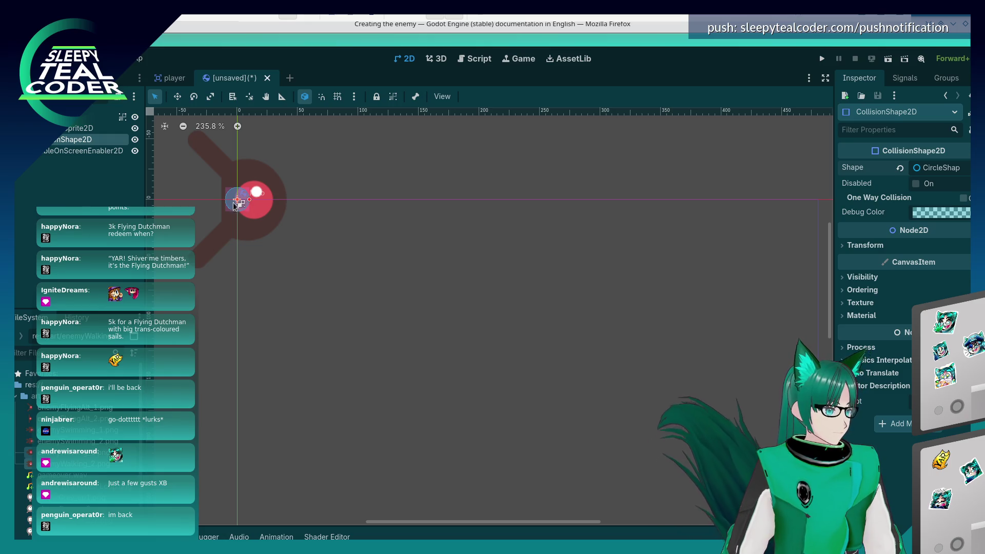
mouse_move(251, 201)
left_mouse_down()
mouse_move(288, 202)
mouse_move(222, 213)
left_mouse_up()
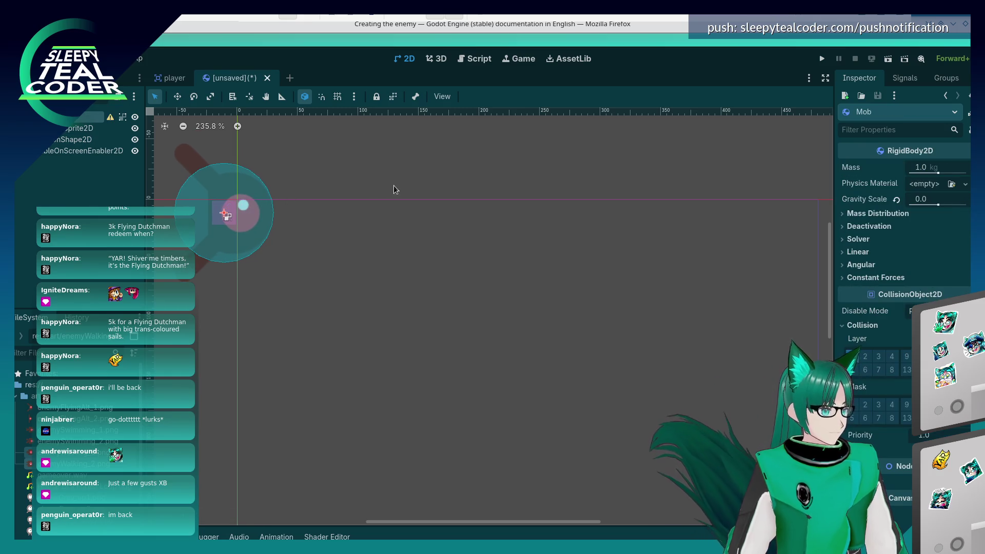
key("ctrl+z")
key("ctrl+z")
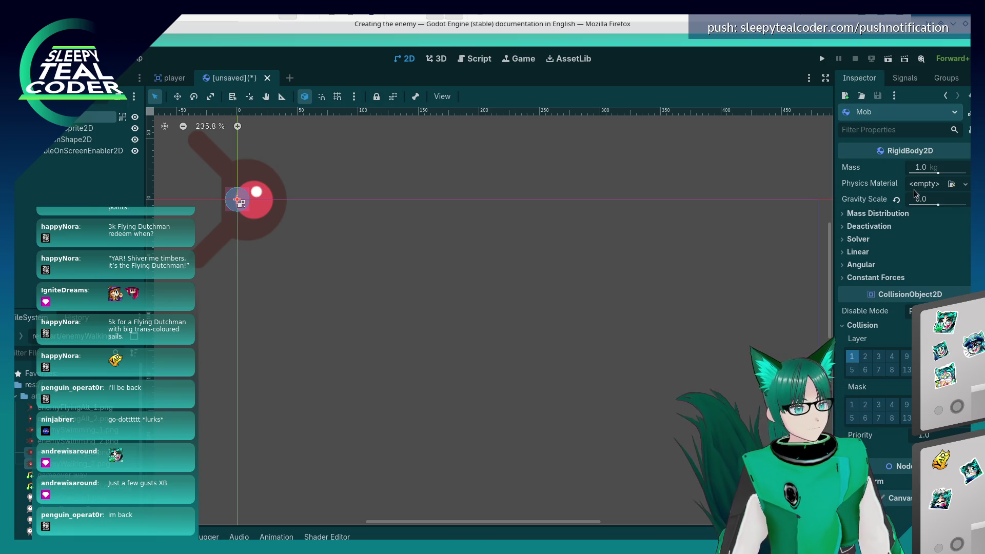
key("ctrl+z")
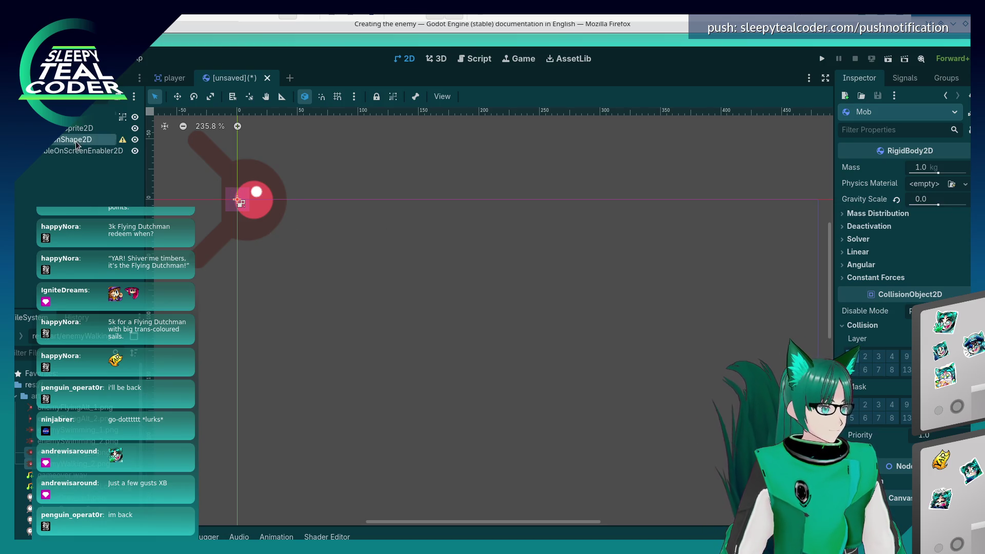
Assign a new CapsuleShape2D and drag its radius and height to cover the enemy sprite
left_click(931, 173)
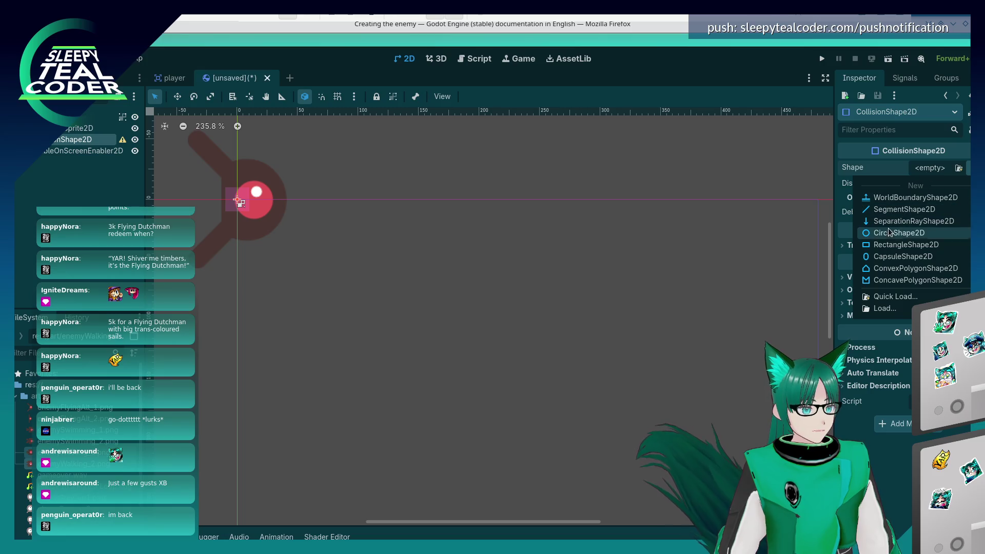
left_click(884, 261)
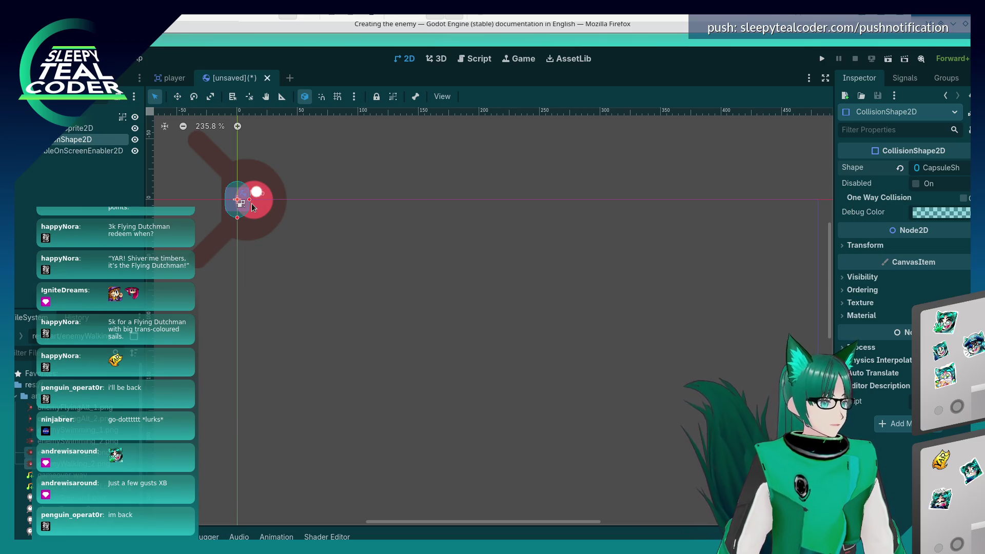
left_click_drag(255, 205, 287, 211)
mouse_move(237, 249)
left_mouse_down()
mouse_move(238, 294)
mouse_move(243, 270)
left_mouse_up()
left_click_drag(287, 204, 291, 203)
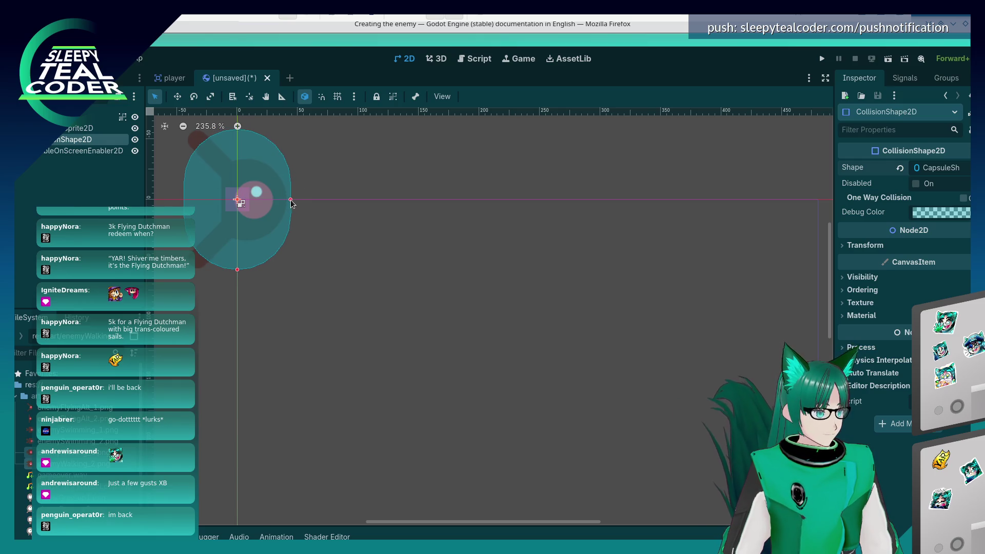